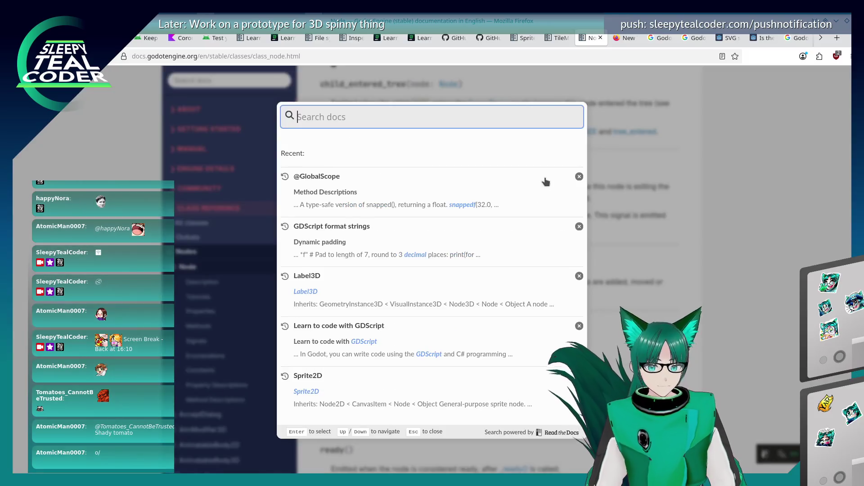
Step: Search the docs for is_equal_approx and open the Projection operator descriptions result
{"action": "type", "text": "is_"}
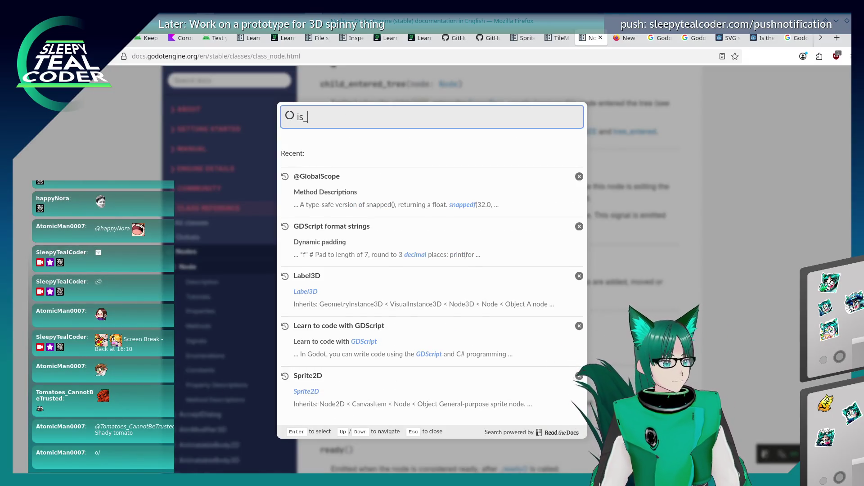
{"action": "type", "text": "equal_approx"}
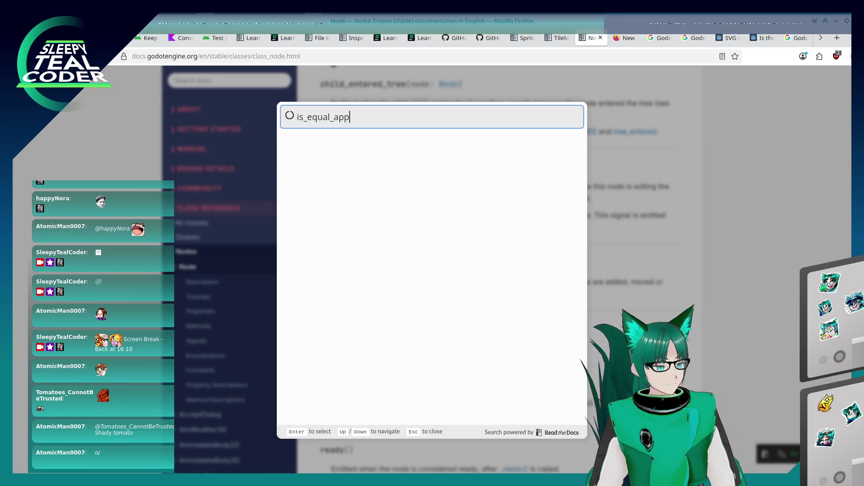
{"action": "left_click", "coordinate": [446, 175]}
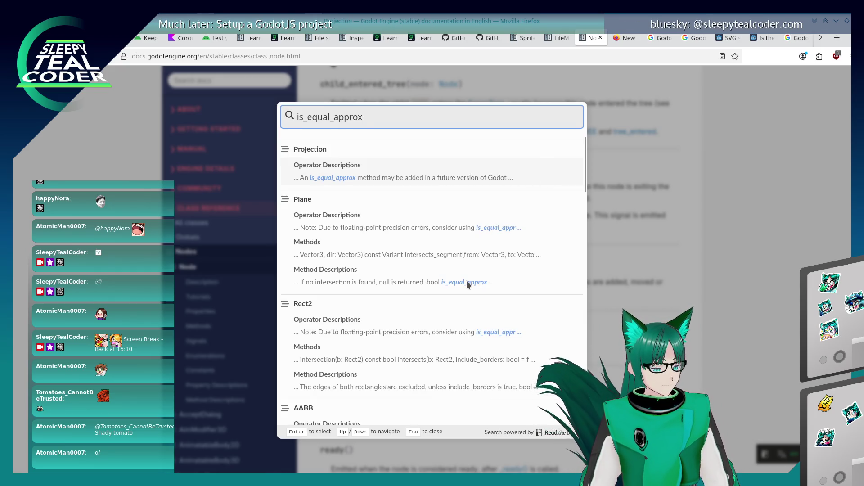
{"action": "scroll", "coordinate": [467, 284], "scroll_direction": "up", "scroll_amount": 3}
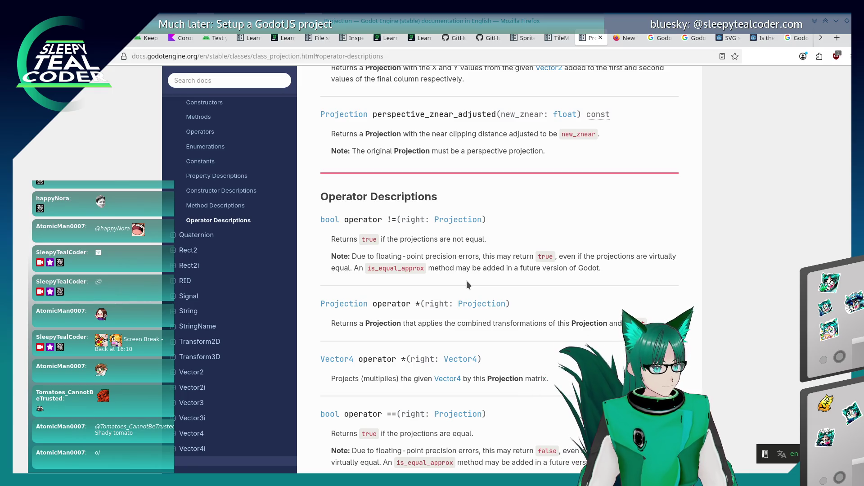
{"action": "scroll", "coordinate": [467, 284], "scroll_direction": "down", "scroll_amount": 3}
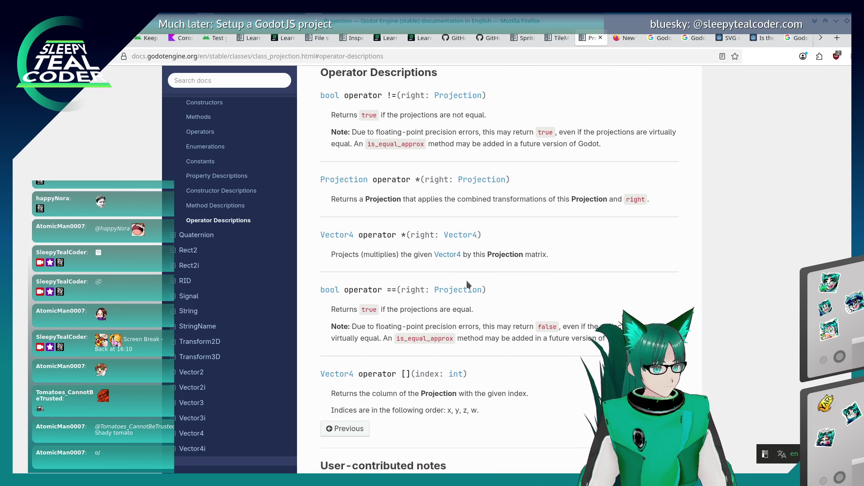
{"action": "scroll", "coordinate": [467, 283], "scroll_direction": "up", "scroll_amount": 2}
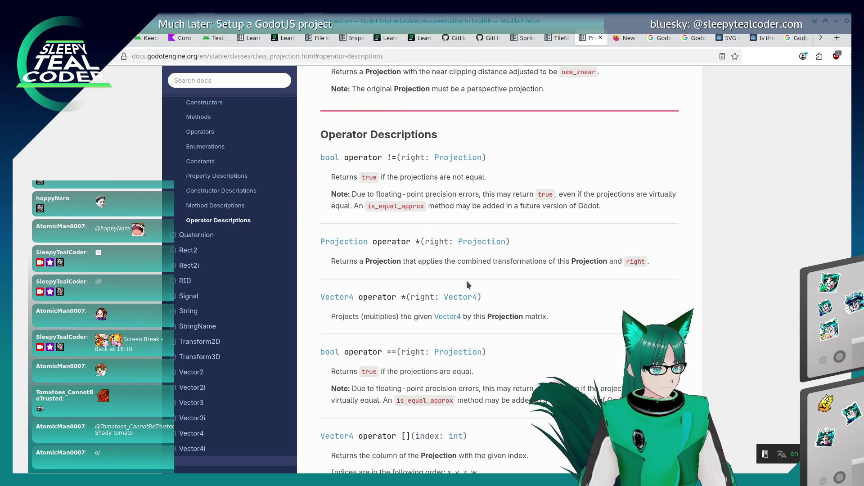
Step: Find and step through the is_equal_approx matches on the Projection page
{"action": "double_click", "coordinate": [390, 207]}
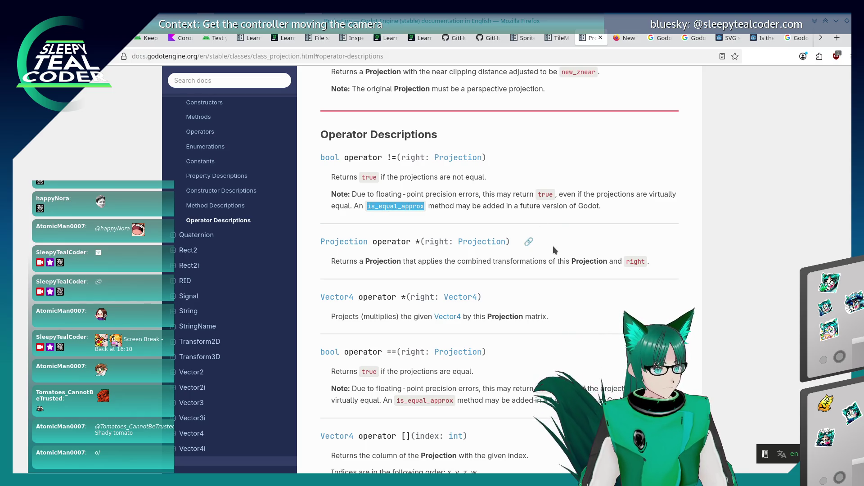
{"action": "key", "text": "ctrl+f"}
{"action": "key", "text": "Return"}
{"action": "key", "text": "Return"}
{"action": "key", "text": "Return"}
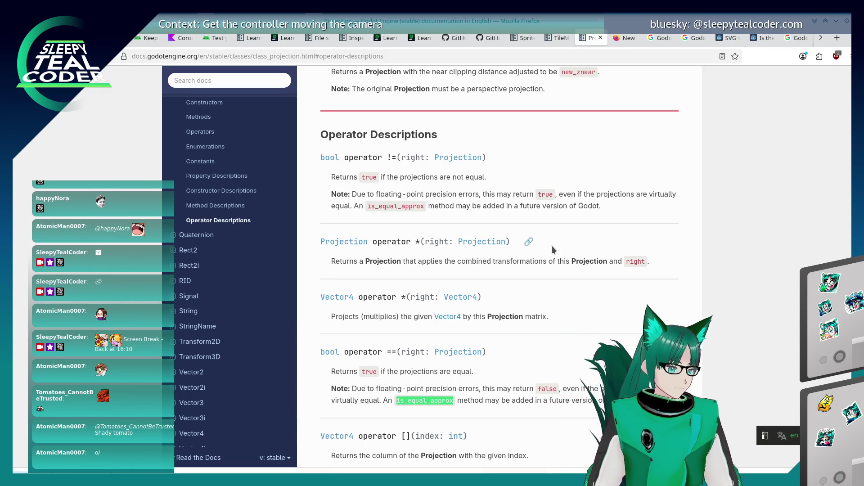
Step: Reopen the documentation search box and browse the recent searches
{"action": "left_click", "coordinate": [230, 78]}
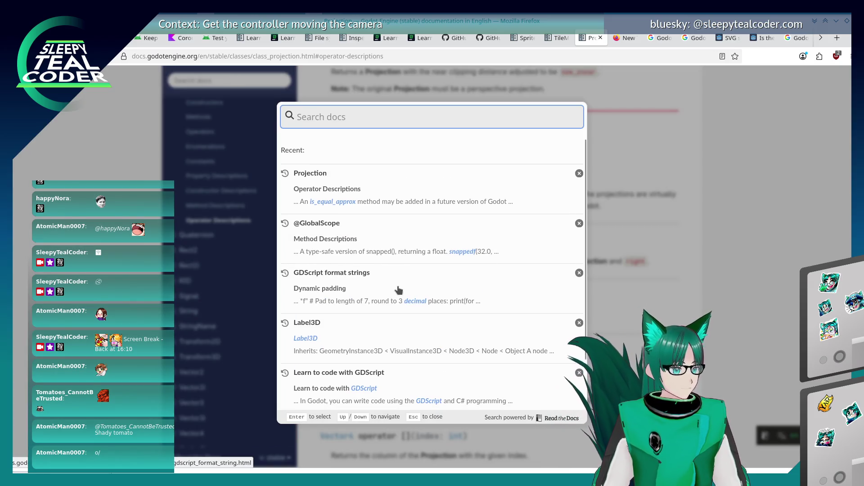
{"action": "scroll", "coordinate": [398, 284], "scroll_direction": "down", "scroll_amount": 2}
{"action": "scroll", "coordinate": [400, 288], "scroll_direction": "down", "scroll_amount": 5}
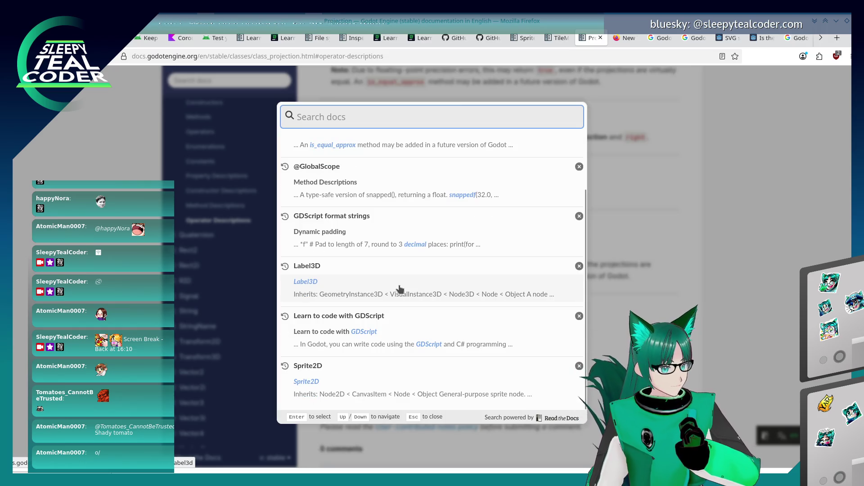
{"action": "scroll", "coordinate": [400, 291], "scroll_direction": "up", "scroll_amount": 6}
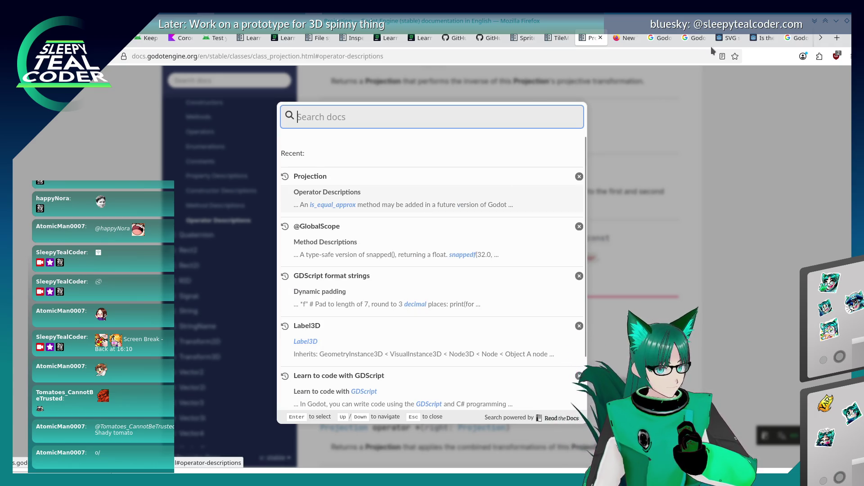
Step: Revisit the rounding and debug-scrolling searches, then read the 'Godot, if statement float' results
{"action": "left_click", "coordinate": [797, 40]}
{"action": "scroll", "coordinate": [472, 317], "scroll_direction": "up", "scroll_amount": 10}
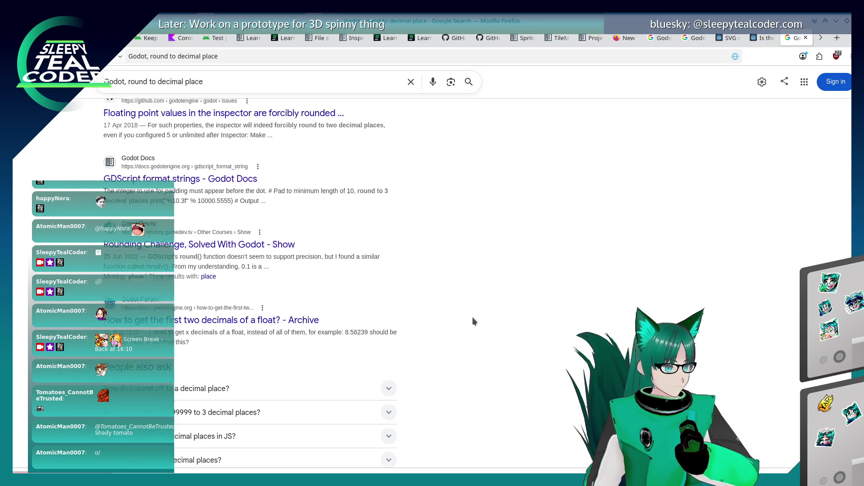
{"action": "scroll", "coordinate": [471, 321], "scroll_direction": "up", "scroll_amount": 3}
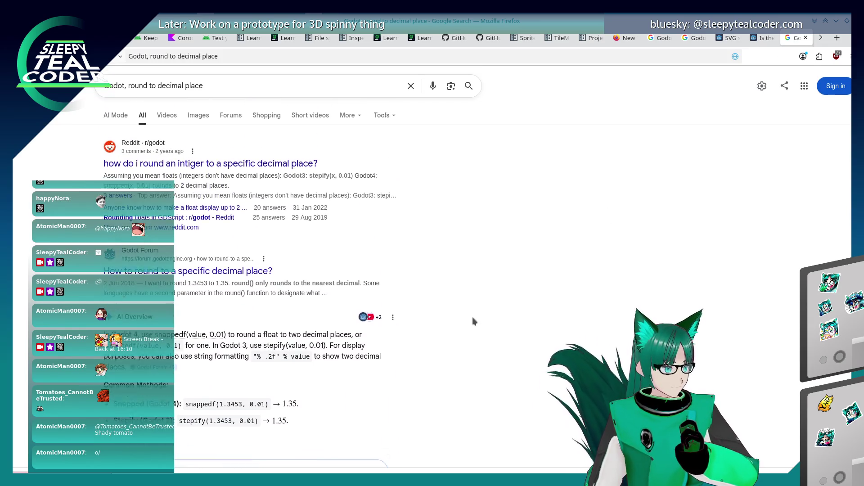
{"action": "left_click", "coordinate": [708, 42]}
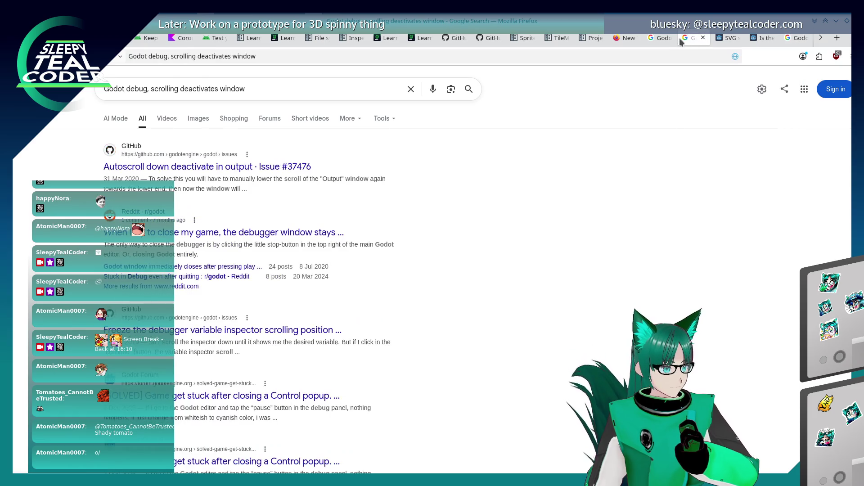
{"action": "left_click", "coordinate": [661, 39]}
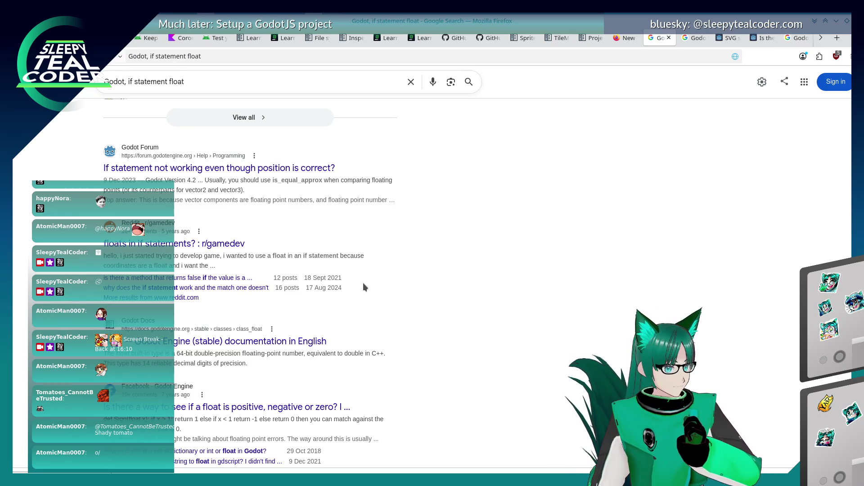
{"action": "scroll", "coordinate": [363, 284], "scroll_direction": "down", "scroll_amount": 5}
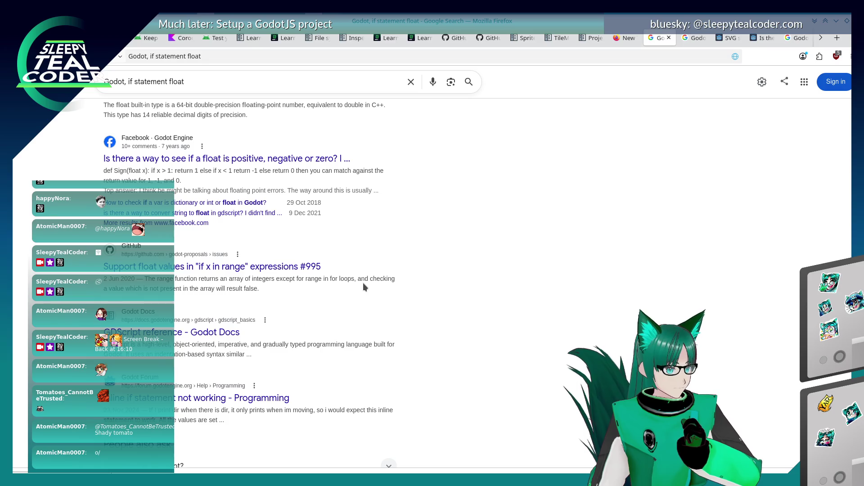
{"action": "scroll", "coordinate": [363, 283], "scroll_direction": "down", "scroll_amount": 3}
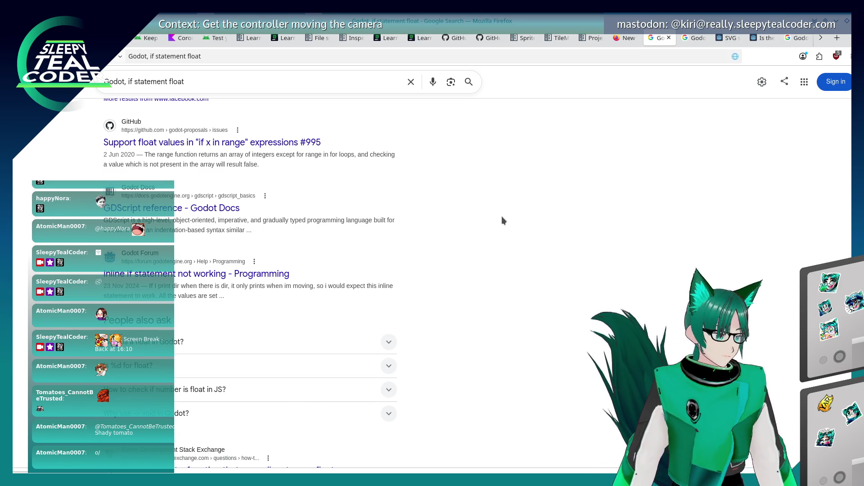
Step: Back in Godot's main.gd, add an ': int' type hint to the line 49 declaration
{"action": "key", "text": "alt+Tab"}
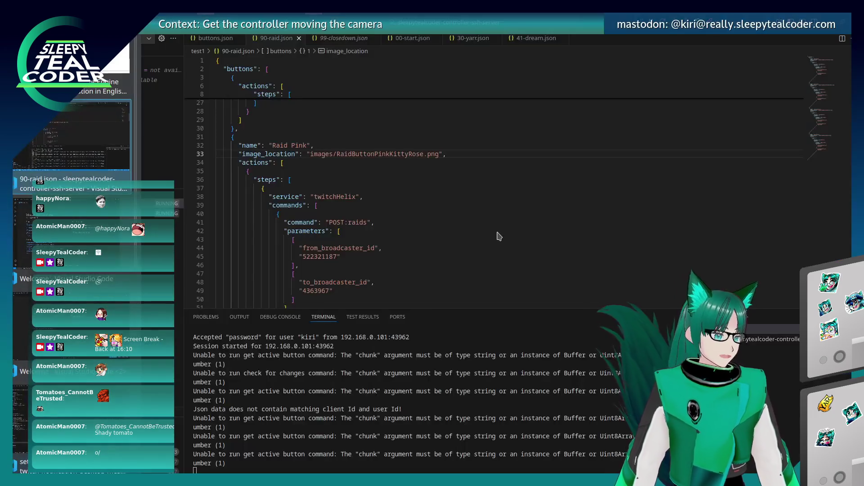
{"action": "key", "text": "alt+Tab"}
{"action": "key", "text": "alt+Tab"}
{"action": "key", "text": "Tab"}
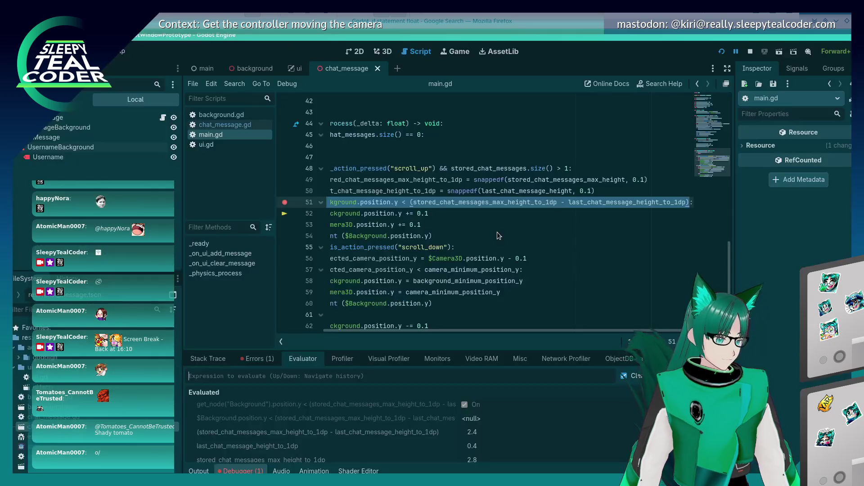
{"action": "left_click", "coordinate": [408, 218]}
{"action": "key", "text": "Home"}
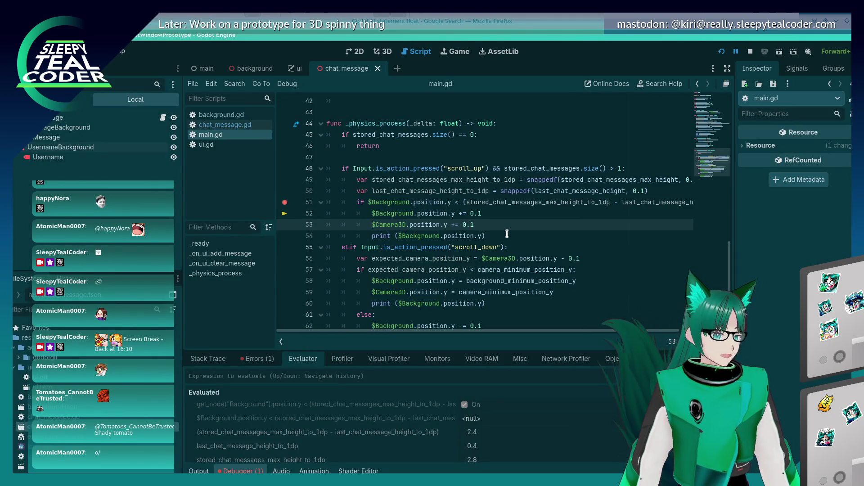
{"action": "key", "text": "Up"}
{"action": "key", "text": "Up"}
{"action": "key", "text": "Up"}
{"action": "key", "text": "End"}
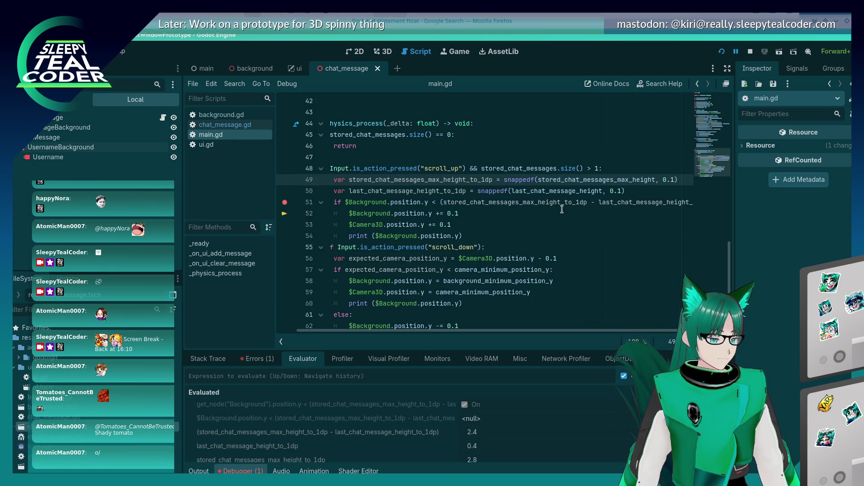
{"action": "mouse_move", "coordinate": [551, 205]}
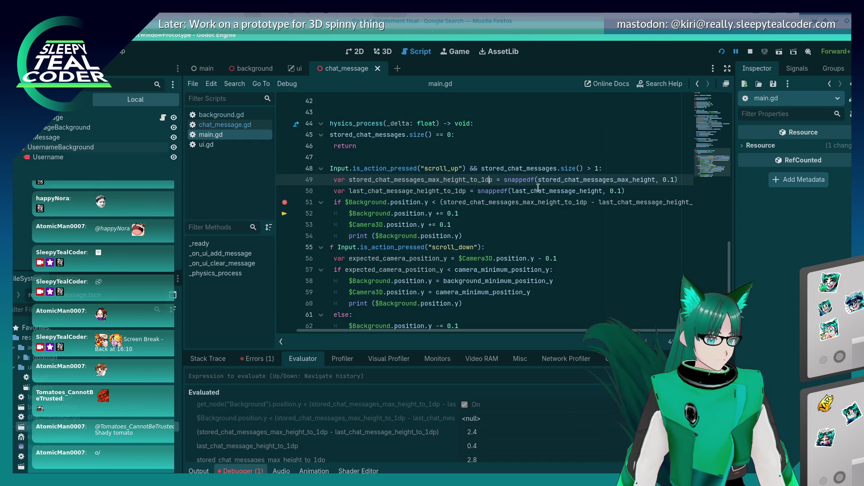
{"action": "type", "text": ": int"}
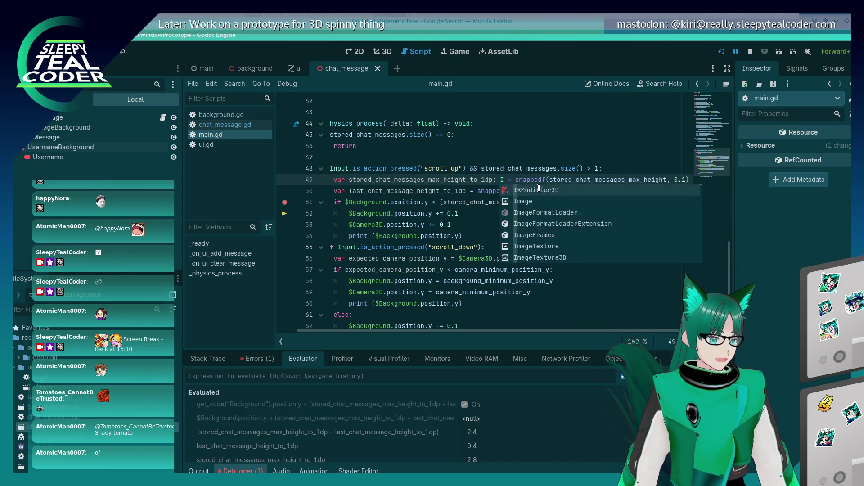
Step: Add ': int' to line 50's declaration and select $Background.position.y on line 51
{"action": "key", "text": "Escape"}
{"action": "key", "text": "Down"}
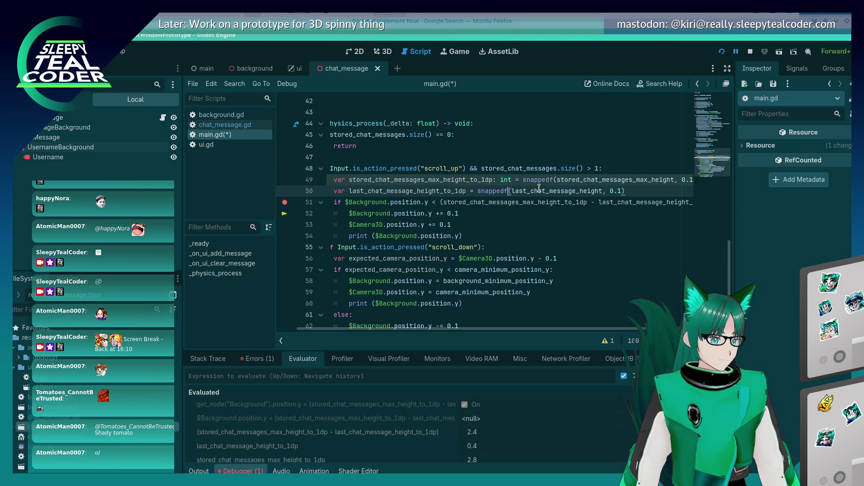
{"action": "type", "text": ": int"}
{"action": "key", "text": "End"}
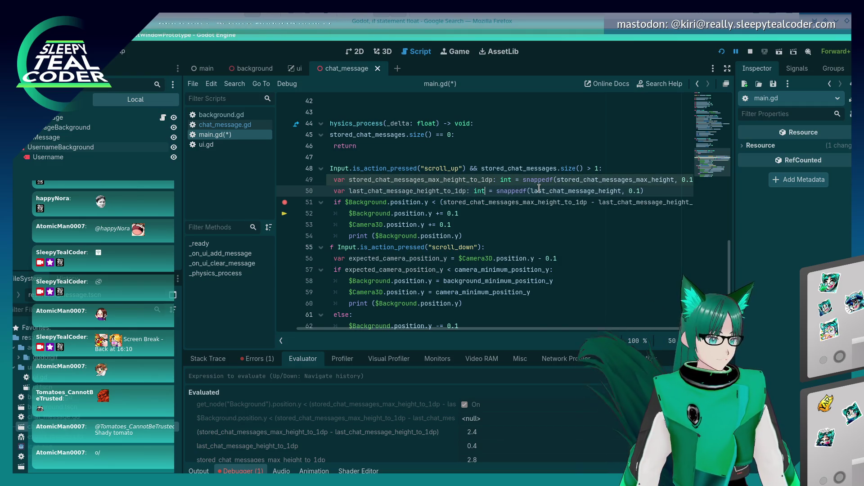
{"action": "key", "text": "Down"}
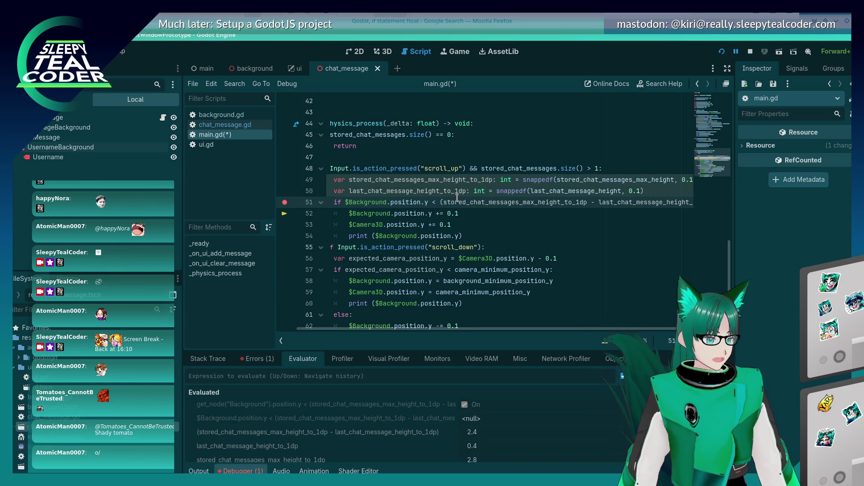
{"action": "left_click_drag", "start_coordinate": [428, 203], "coordinate": [346, 202]}
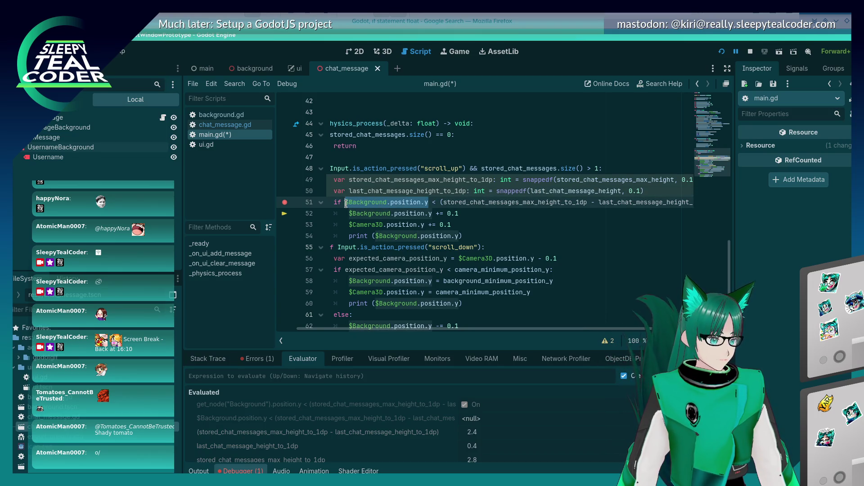
Step: Insert a new line declaring background_position_y_to_1dp: int using snappedf
{"action": "left_click", "coordinate": [644, 186]}
{"action": "key", "text": "Return"}
{"action": "type", "text": "var "}
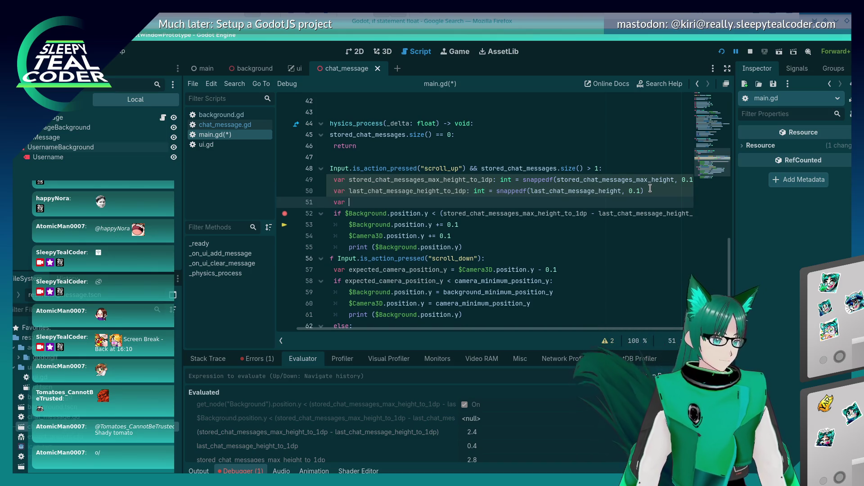
{"action": "type", "text": "backgt"}
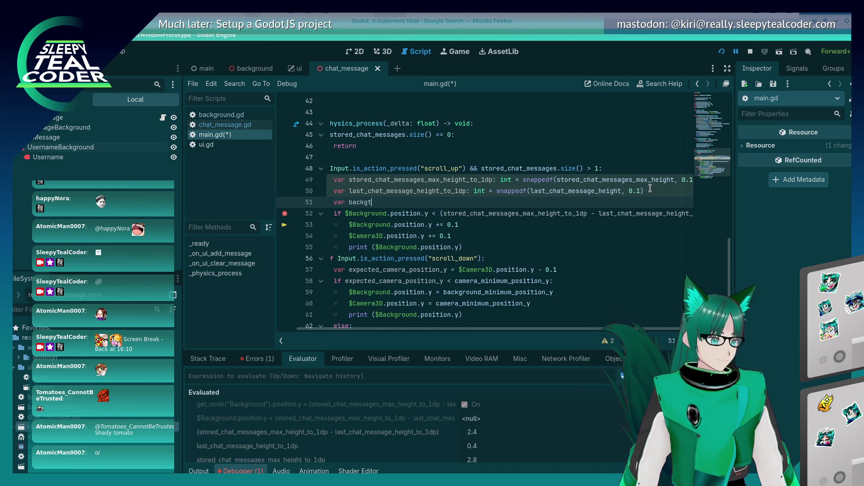
{"action": "type", "text": "rounion_y_to"}
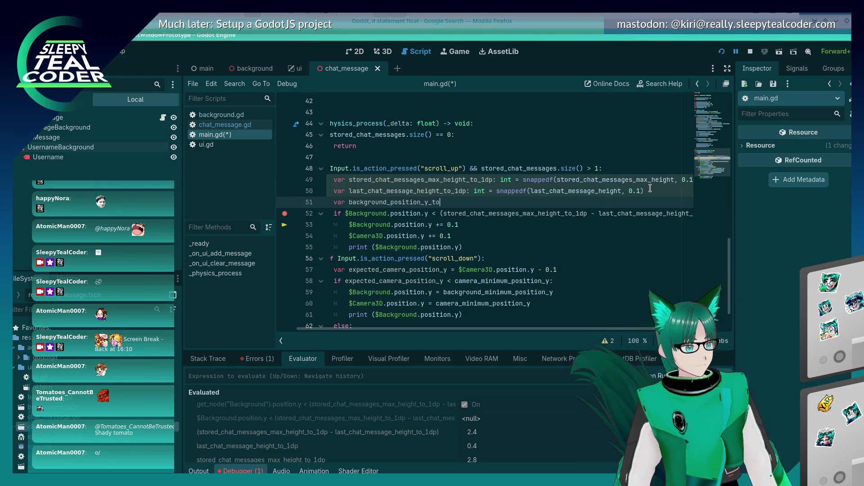
{"action": "key", "text": "BackSpace"}
{"action": "type", "text": "_to_1dp: "}
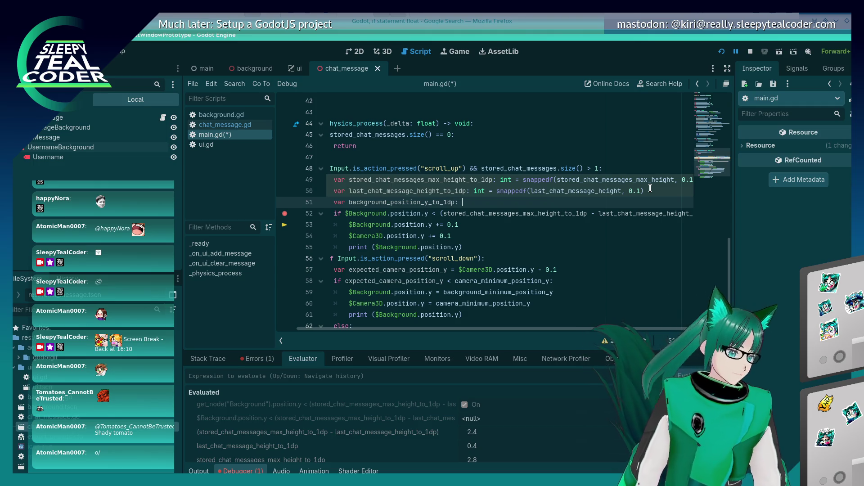
{"action": "type", "text": "int = snapped"}
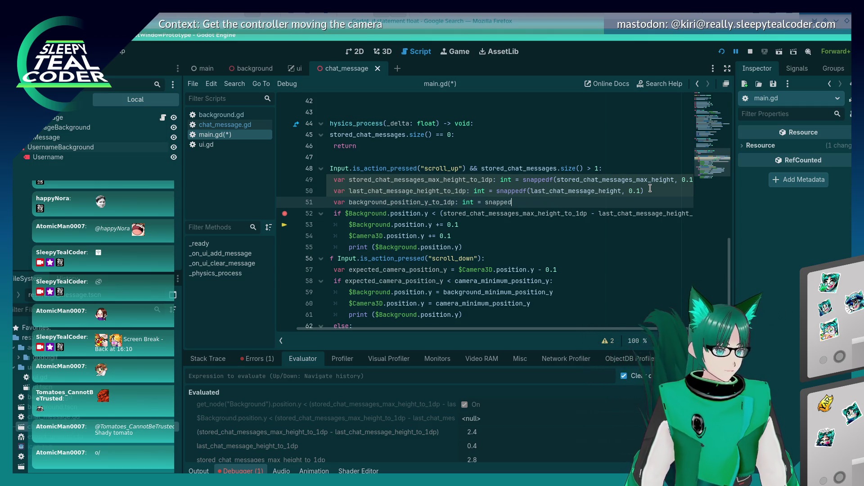
{"action": "type", "text": "f("}
{"action": "type", "text": "background_ps"}
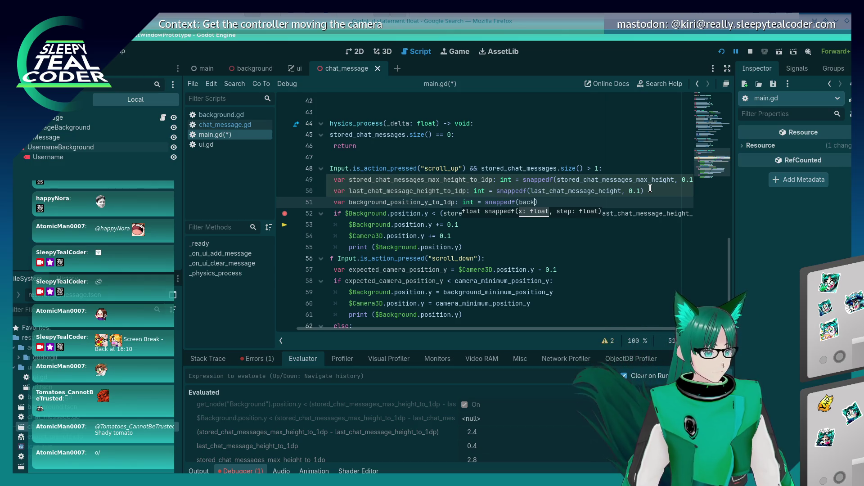
{"action": "key", "text": "BackSpace"}
{"action": "type", "text": "osition_"}
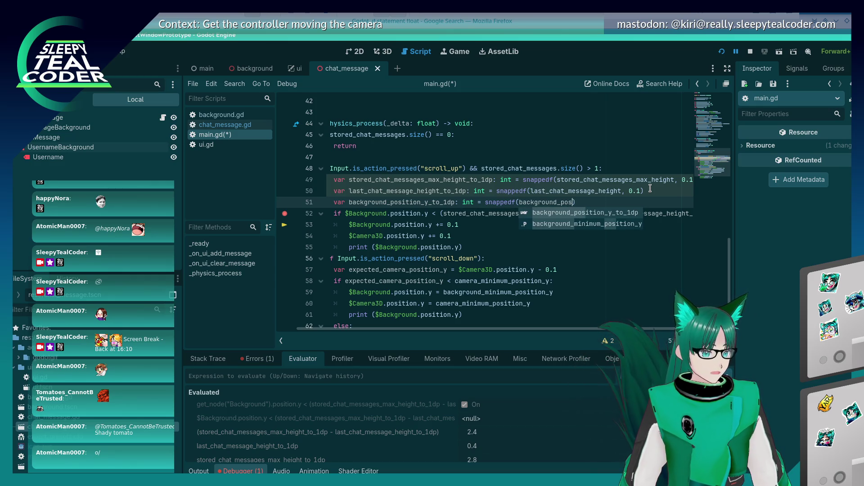
{"action": "type", "text": "y_to_1dp"}
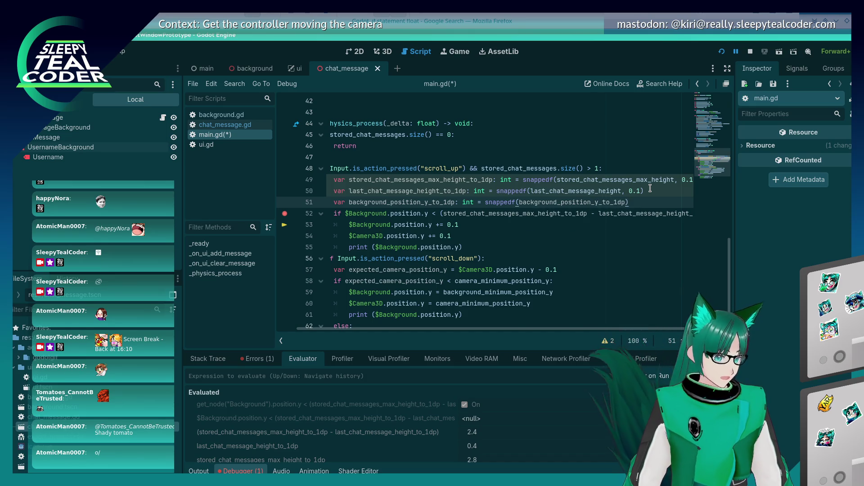
Step: Append * 10 to the snapped values on lines 49, 50 and 51
{"action": "key", "text": "Up"}
{"action": "key", "text": "Up"}
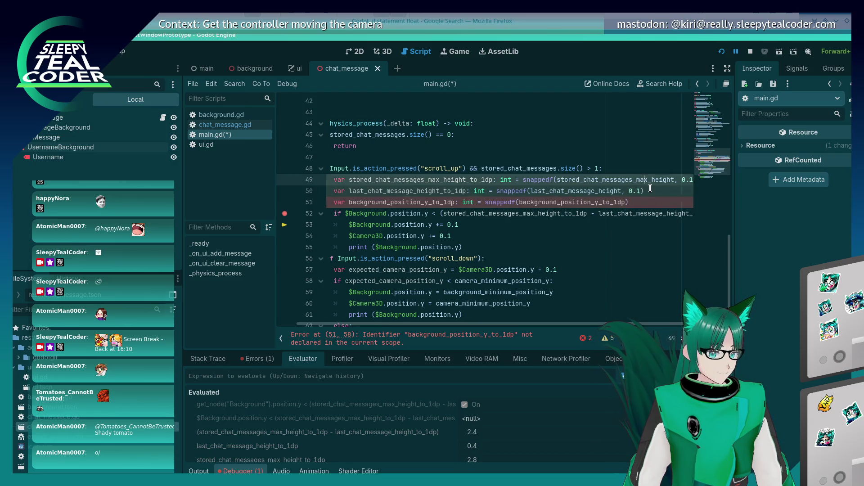
{"action": "key", "text": "End"}
{"action": "type", "text": "*"}
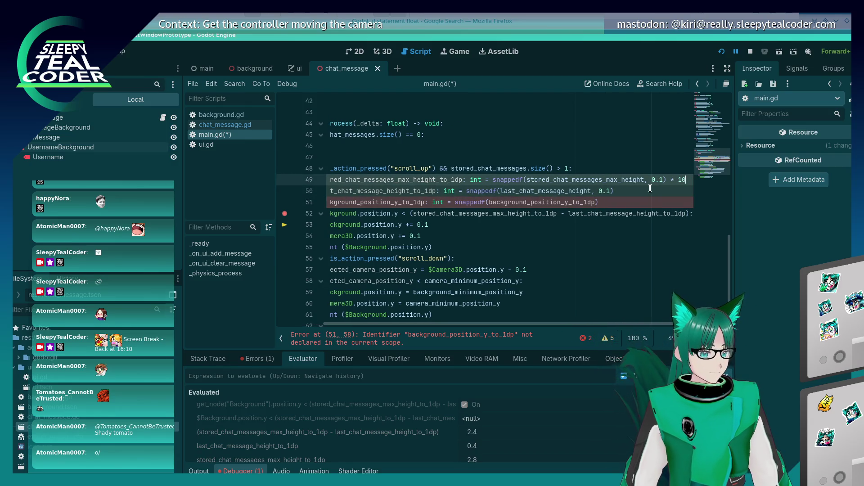
{"action": "key", "text": "Down"}
{"action": "type", "text": "0"}
{"action": "key", "text": "Down"}
{"action": "type", "text": "* 10"}
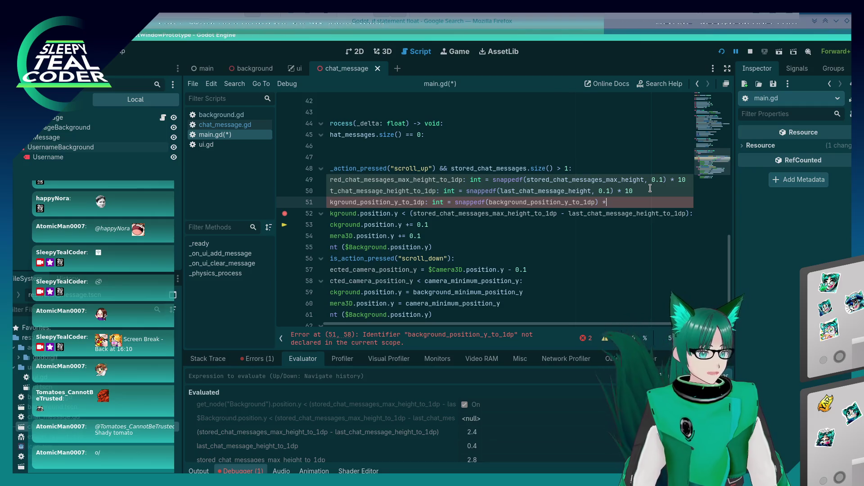
{"action": "key", "text": "Home"}
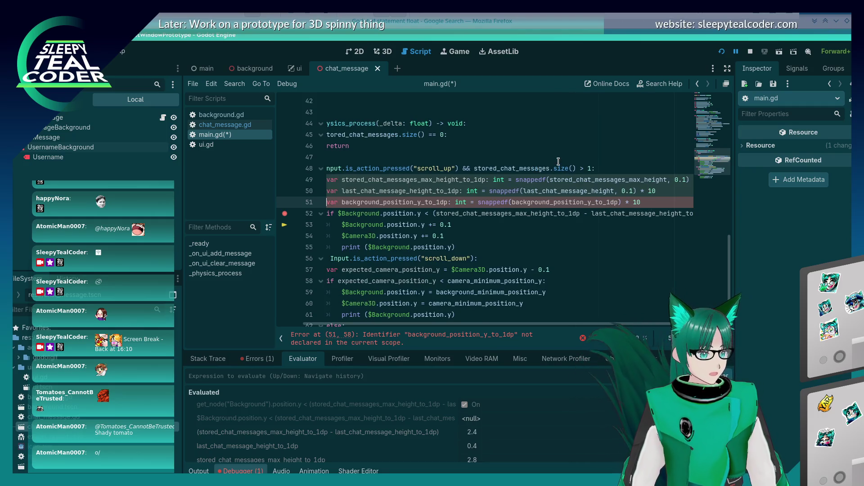
Step: Make $Background.position.y the snappedf argument on line 51 and save
{"action": "left_click", "coordinate": [559, 161]}
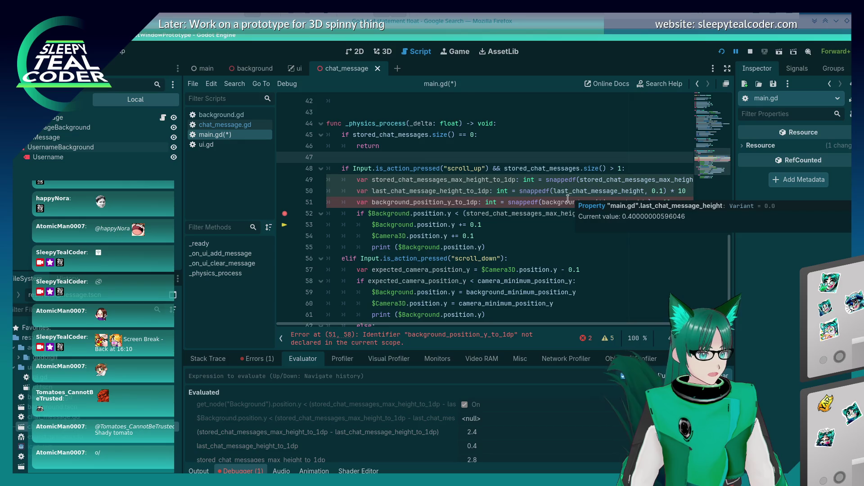
{"action": "left_click_drag", "start_coordinate": [370, 214], "coordinate": [451, 214]}
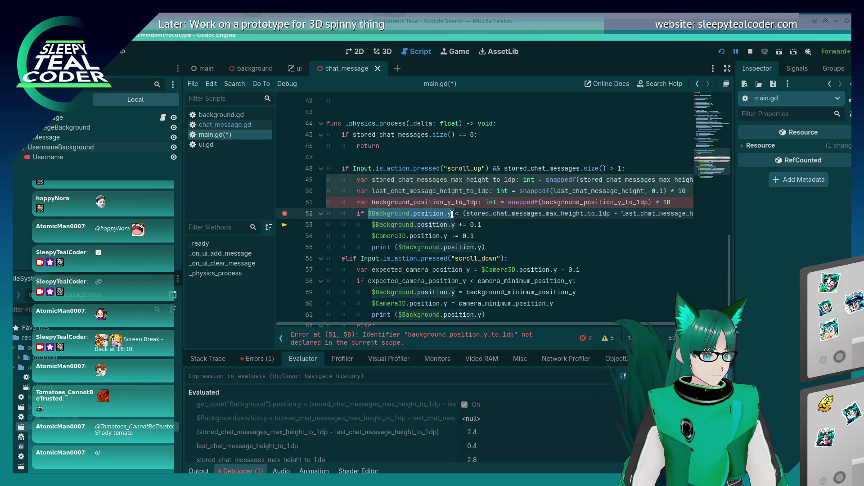
{"action": "left_click_drag", "start_coordinate": [543, 202], "coordinate": [640, 203]}
{"action": "key", "text": "ctrl+v"}
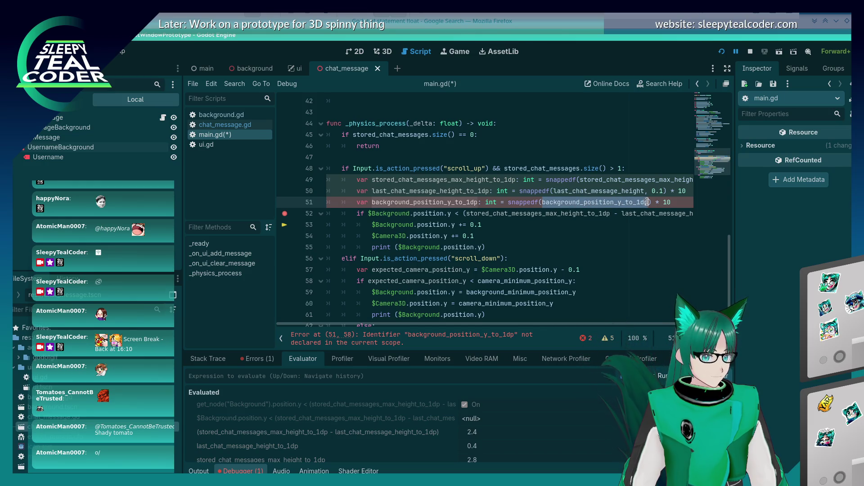
{"action": "key", "text": "ctrl+s"}
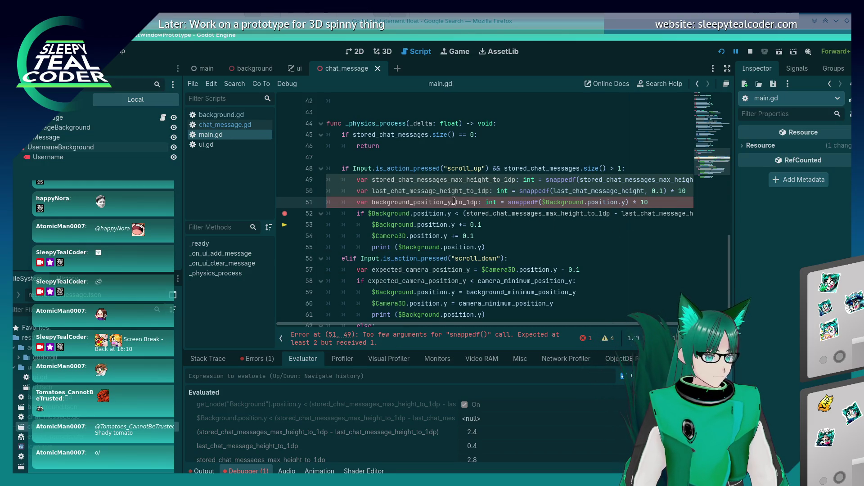
Step: Use background_position_y_to_1dp in the line 52 scroll-up condition and save
{"action": "left_click", "coordinate": [369, 213]}
{"action": "key", "text": "ctrl+shift+Right"}
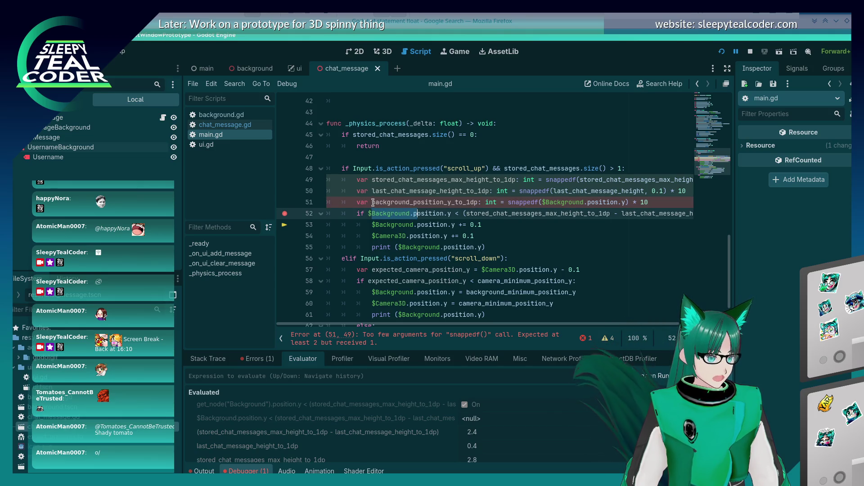
{"action": "key", "text": "ctrl+shift+Right"}
{"action": "key", "text": "ctrl+shift+Right"}
{"action": "key", "text": "ctrl+shift+Right"}
{"action": "type", "text": "background_position_y_to_1dp"}
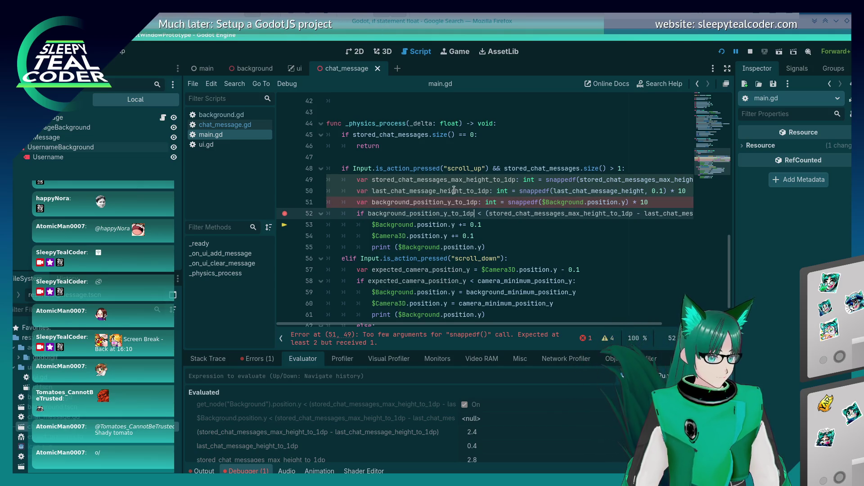
{"action": "left_click", "coordinate": [454, 190]}
{"action": "double_click", "coordinate": [455, 179]}
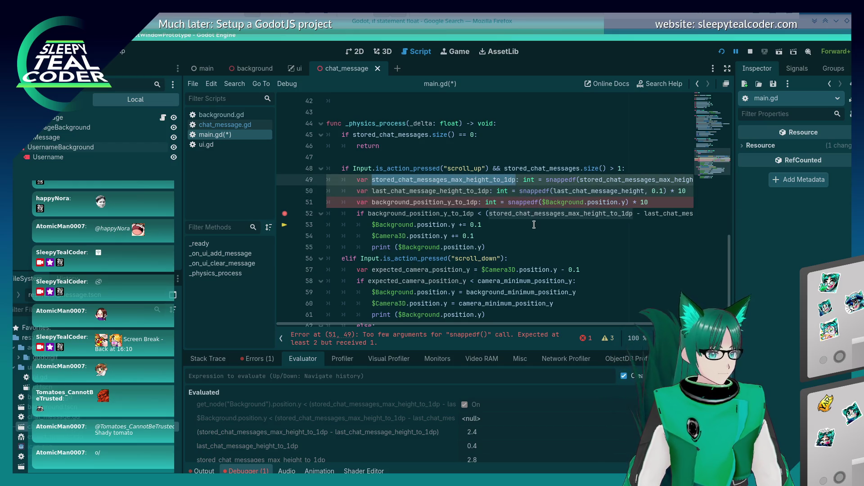
{"action": "left_click", "coordinate": [569, 225]}
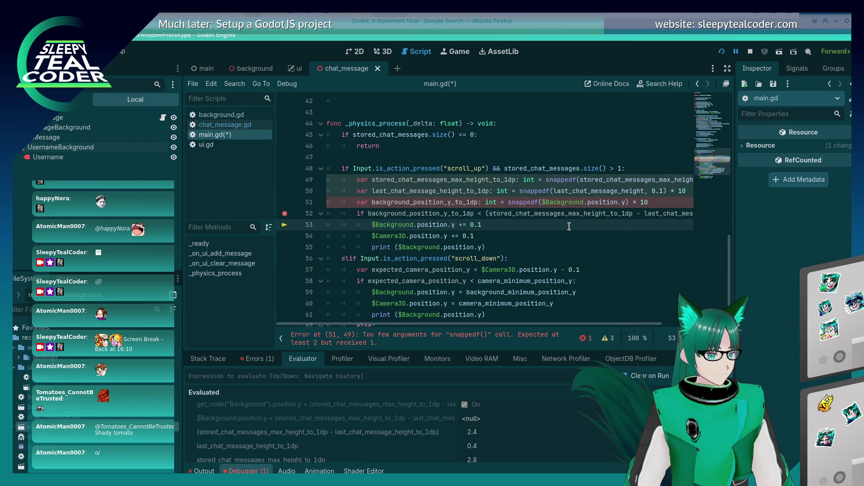
{"action": "left_click", "coordinate": [427, 215]}
{"action": "key", "text": "ctrl+s"}
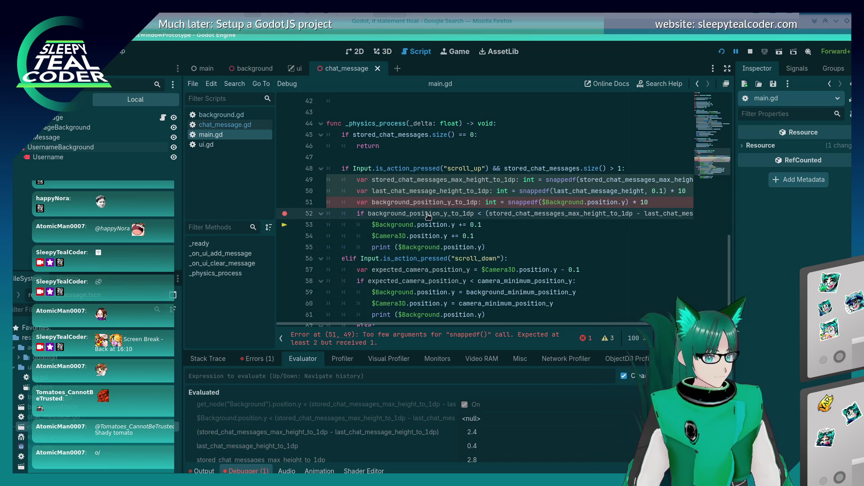
Step: Add the missing 0.1 step argument to line 51's snappedf call and save
{"action": "key", "text": "Up"}
{"action": "key", "text": "Up"}
{"action": "key", "text": "Up"}
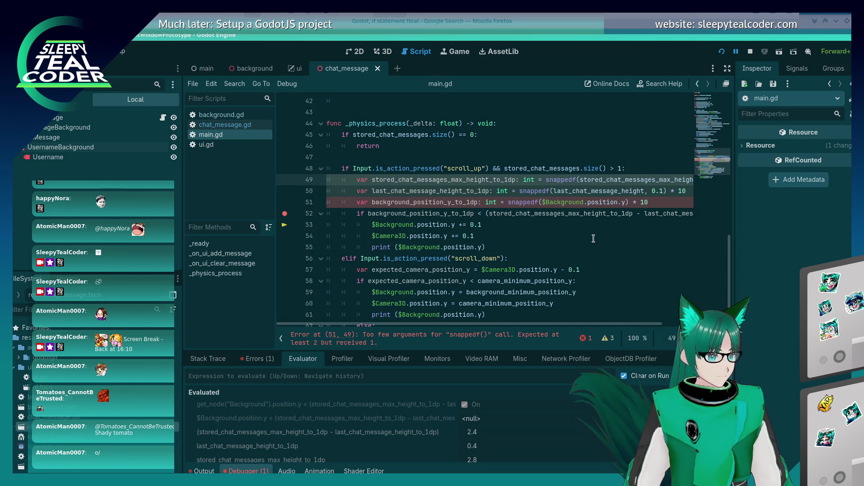
{"action": "left_click", "coordinate": [463, 203]}
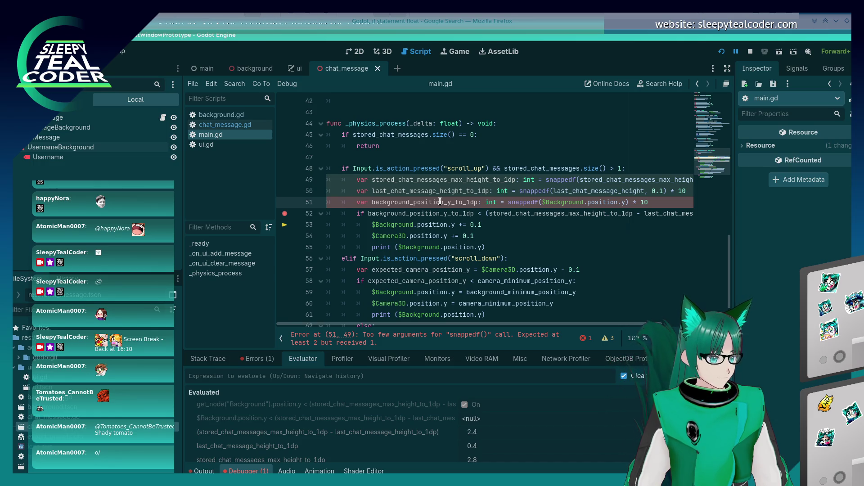
{"action": "left_click", "coordinate": [628, 203]}
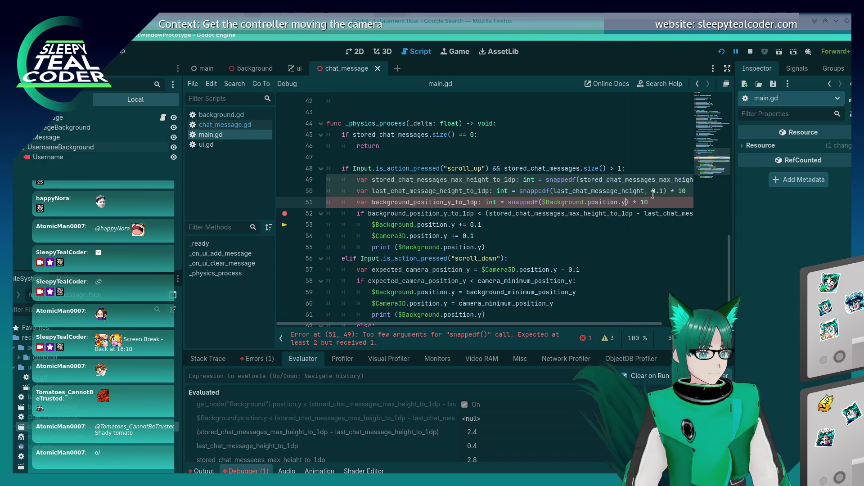
{"action": "type", "text": ", 0.1"}
{"action": "key", "text": "ctrl+s"}
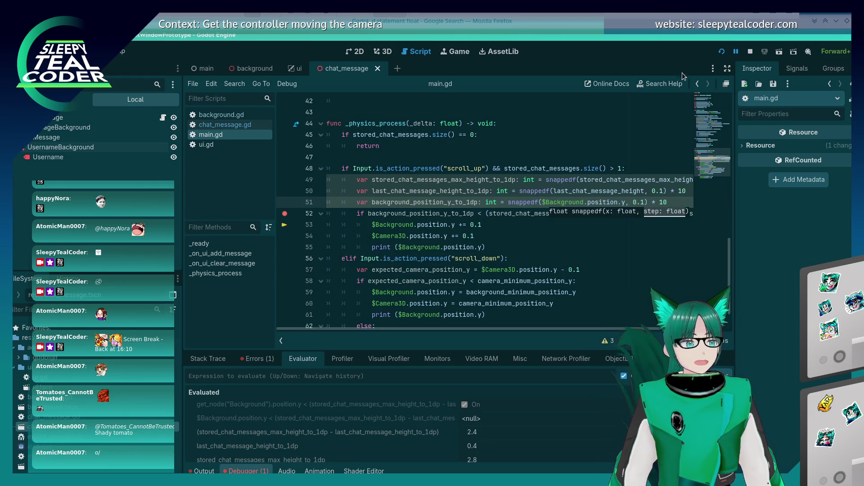
Step: Restart the debug run, add several test messages and scroll up until line 52's breakpoint hits
{"action": "left_click", "coordinate": [722, 51]}
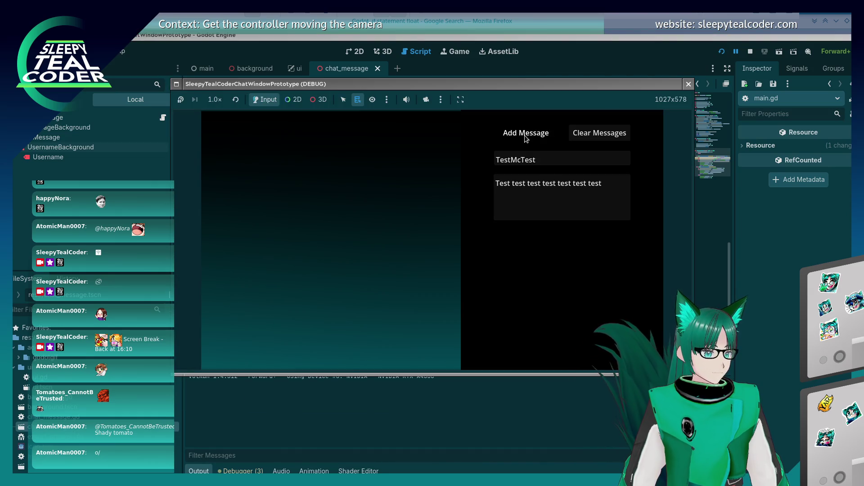
{"action": "left_click", "coordinate": [525, 135]}
{"action": "left_click", "coordinate": [525, 135]}
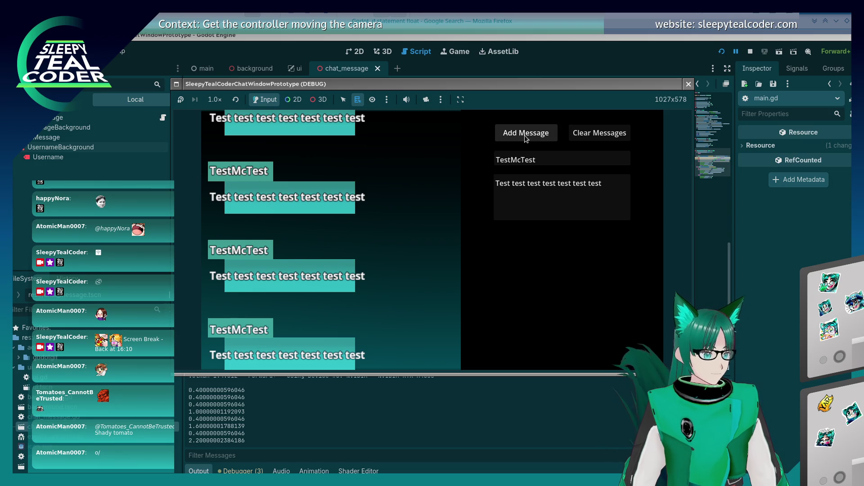
{"action": "scroll", "coordinate": [525, 135], "scroll_direction": "up", "scroll_amount": 1}
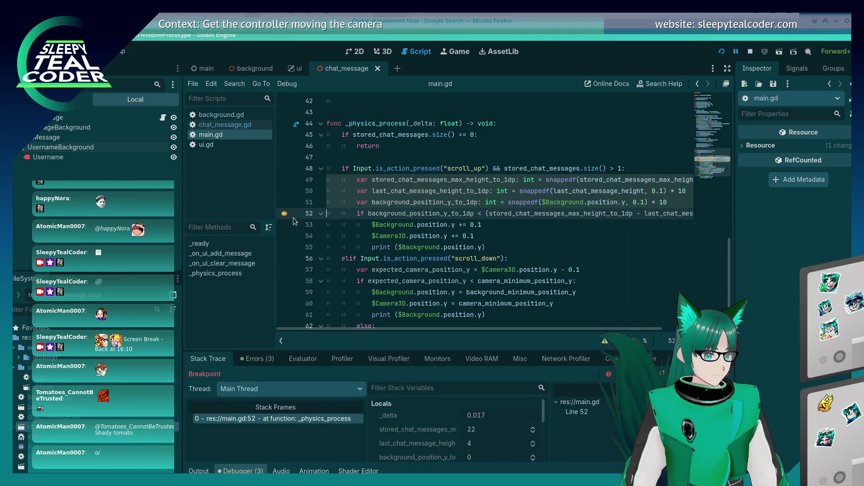
{"action": "key", "text": "F12"}
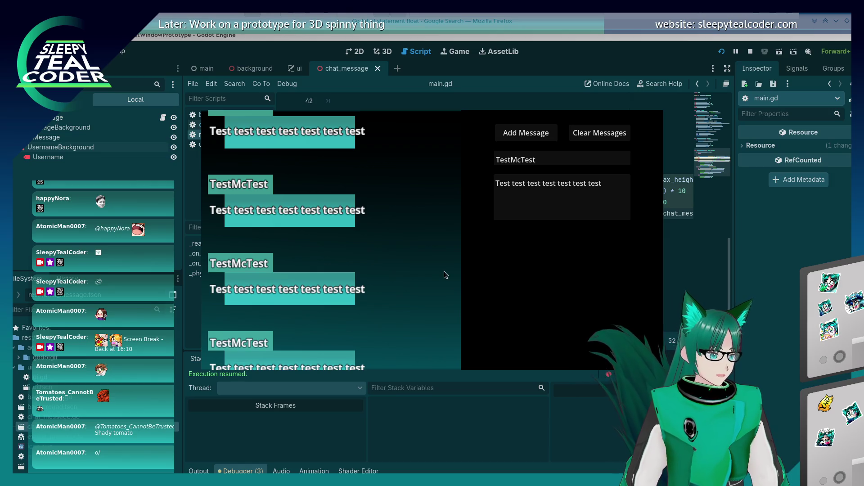
{"action": "scroll", "coordinate": [444, 270], "scroll_direction": "up", "scroll_amount": 2}
{"action": "left_click", "coordinate": [515, 137]}
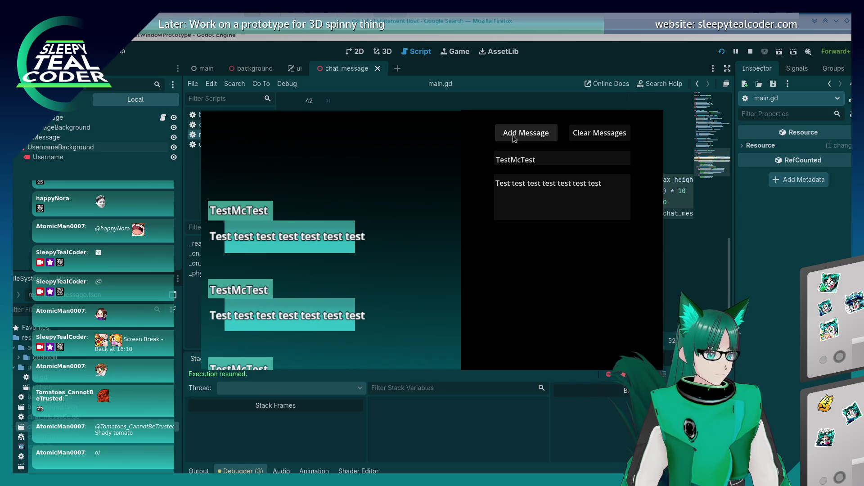
{"action": "scroll", "coordinate": [513, 136], "scroll_direction": "up", "scroll_amount": 3}
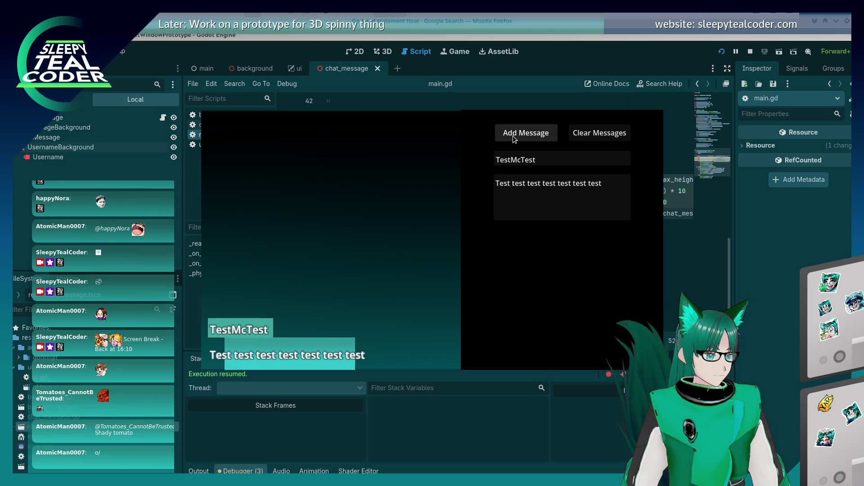
{"action": "left_click", "coordinate": [766, 257]}
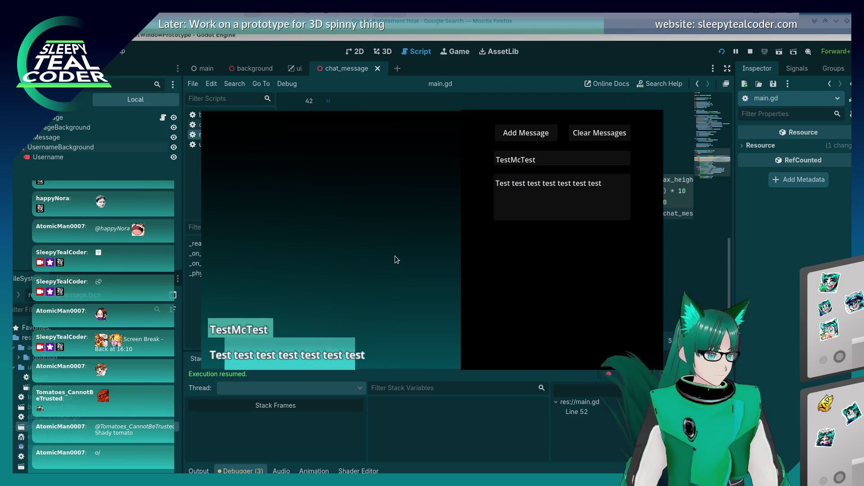
{"action": "scroll", "coordinate": [394, 253], "scroll_direction": "up", "scroll_amount": 1}
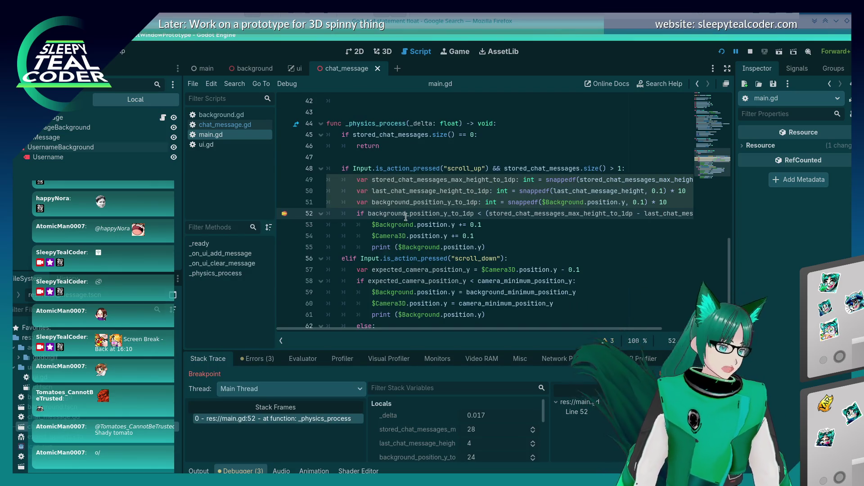
Step: Read line 52's paused values (24, 28, 4) and select the whole condition for copying
{"action": "mouse_move", "coordinate": [407, 216]}
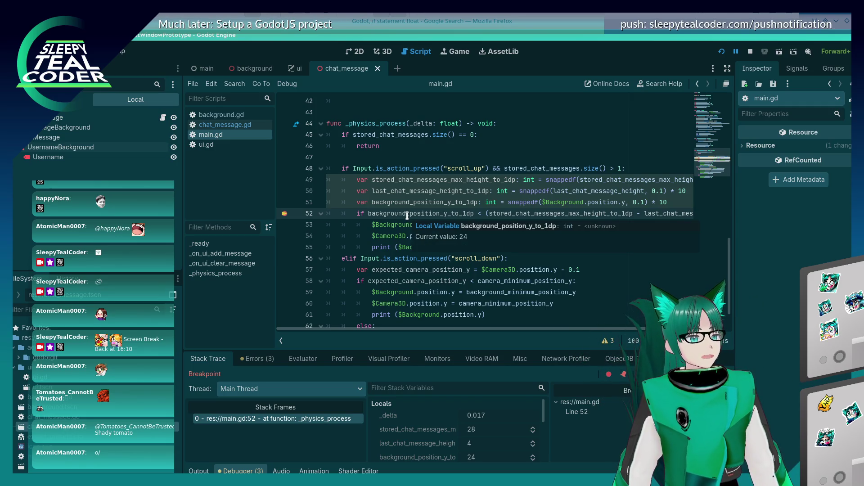
{"action": "mouse_move", "coordinate": [539, 213]}
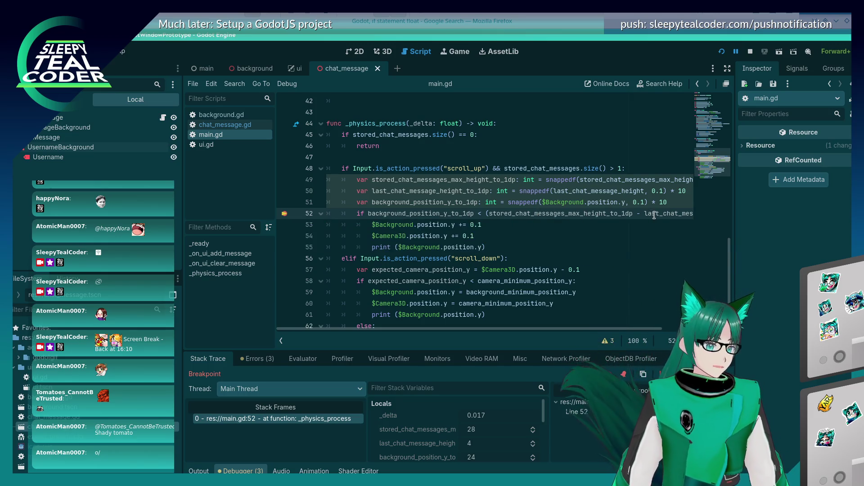
{"action": "mouse_move", "coordinate": [654, 215]}
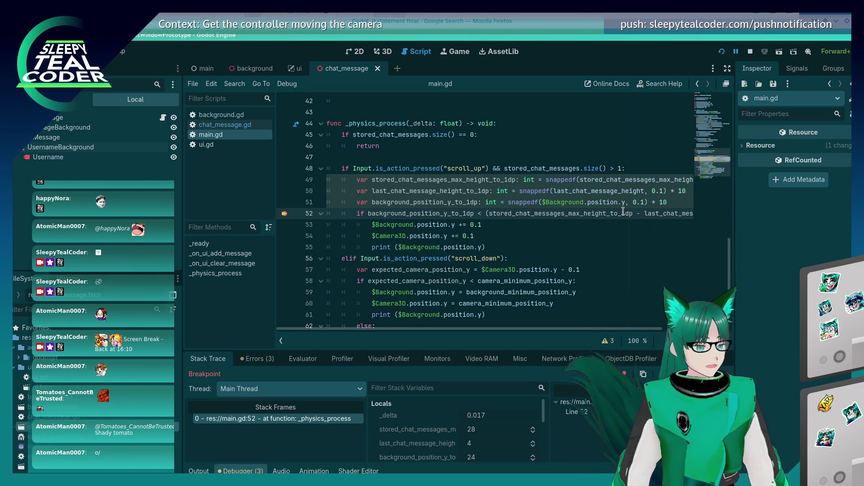
{"action": "mouse_move", "coordinate": [674, 211]}
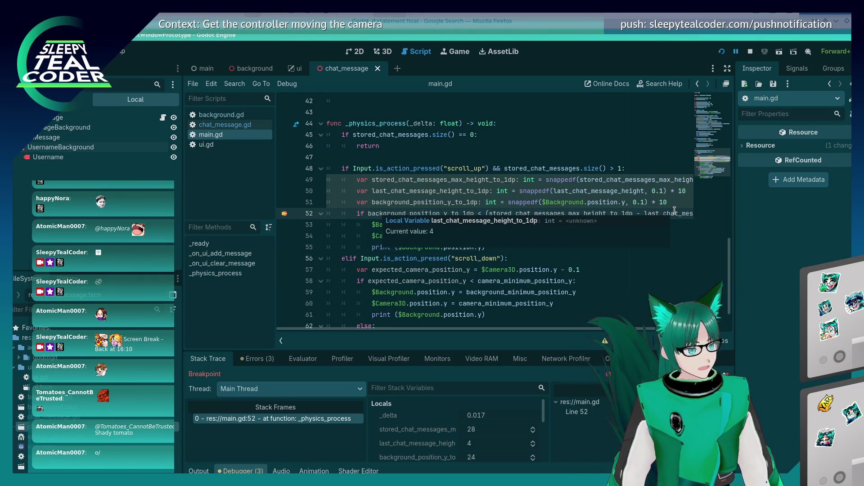
{"action": "mouse_move", "coordinate": [390, 213]}
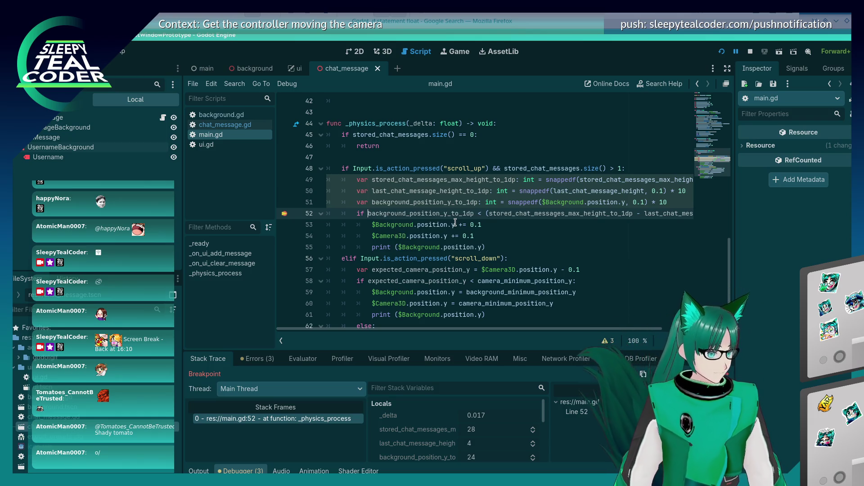
{"action": "key", "text": "shift+End"}
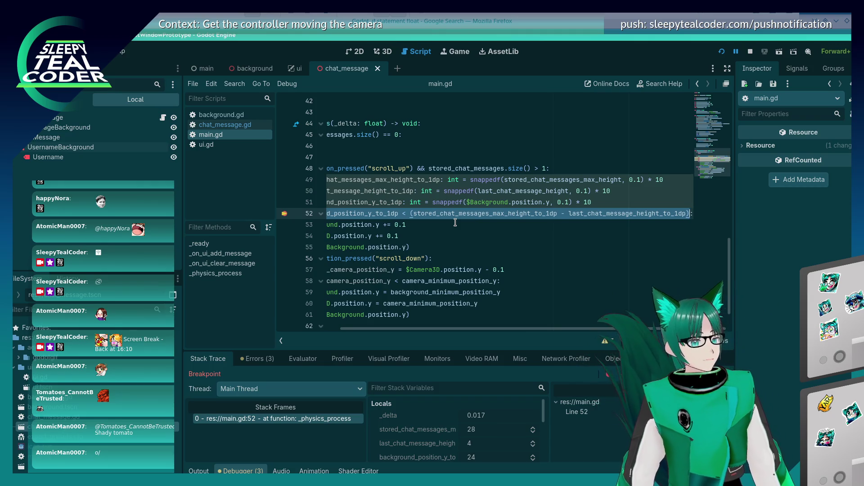
Step: Evaluate the pasted line 52 condition in the debugger Evaluator, getting false, then return to the script
{"action": "left_click", "coordinate": [288, 360]}
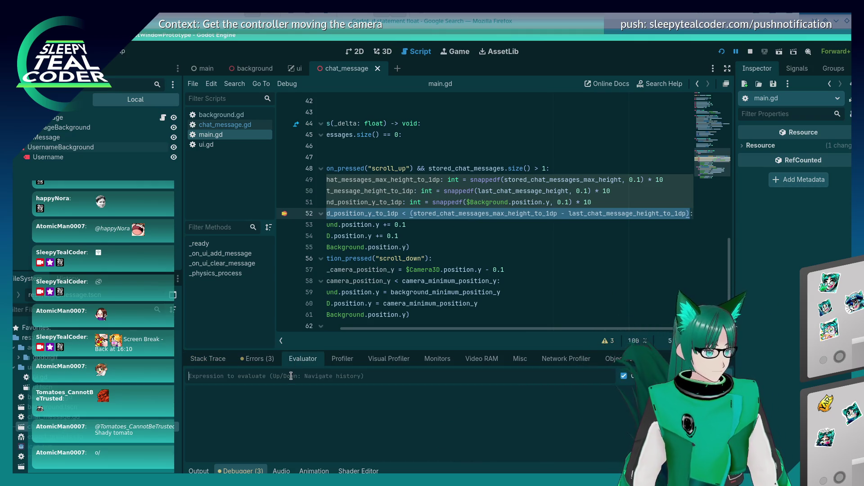
{"action": "left_click", "coordinate": [291, 376]}
{"action": "type", "text": "background_position_y_to_1dp < (stored_chat_messages_max_height_to_1dp - last_chat_message_height_to_1dp)"}
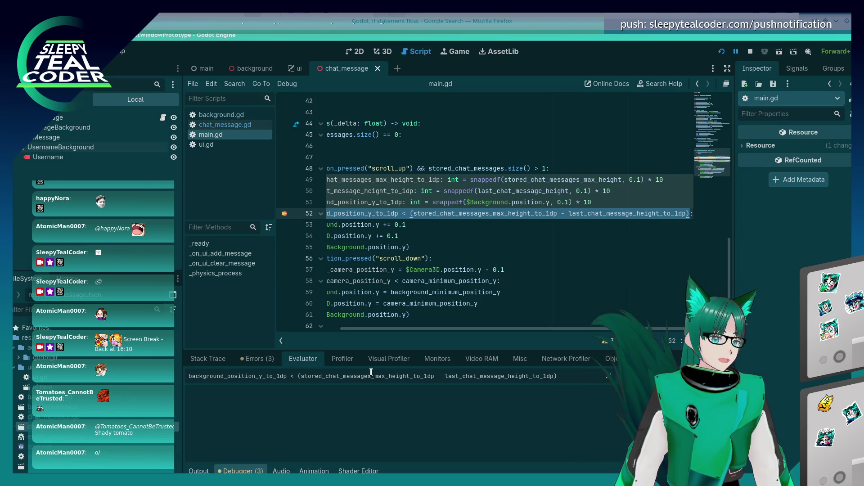
{"action": "key", "text": "Return"}
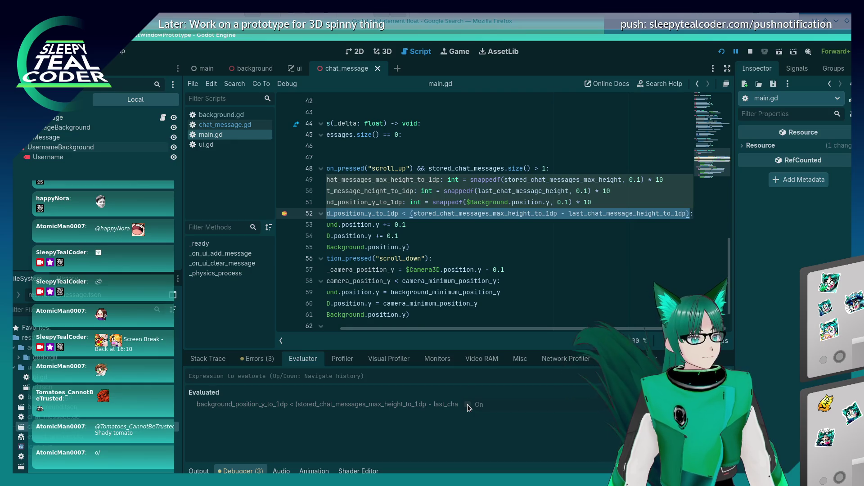
{"action": "left_click_drag", "start_coordinate": [445, 328], "coordinate": [381, 328]}
{"action": "left_click", "coordinate": [383, 225]}
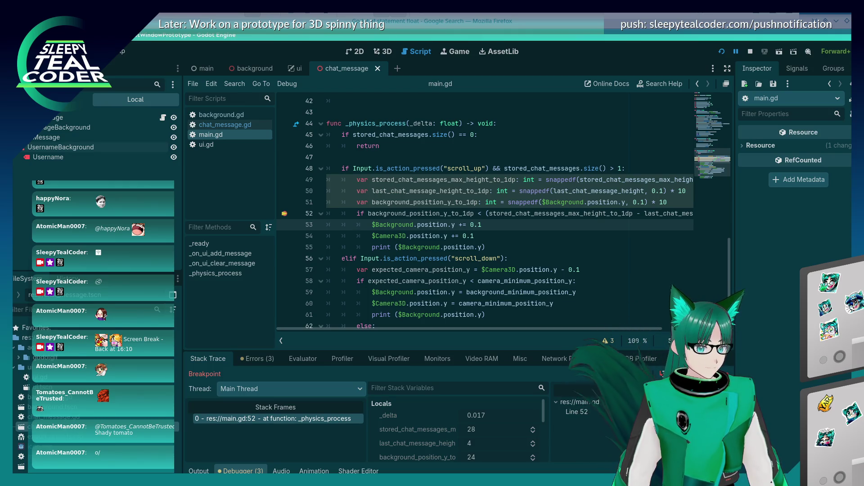
Step: Step past the scroll-up body to line 56, then continue until pausing at line 45
{"action": "key", "text": "F10"}
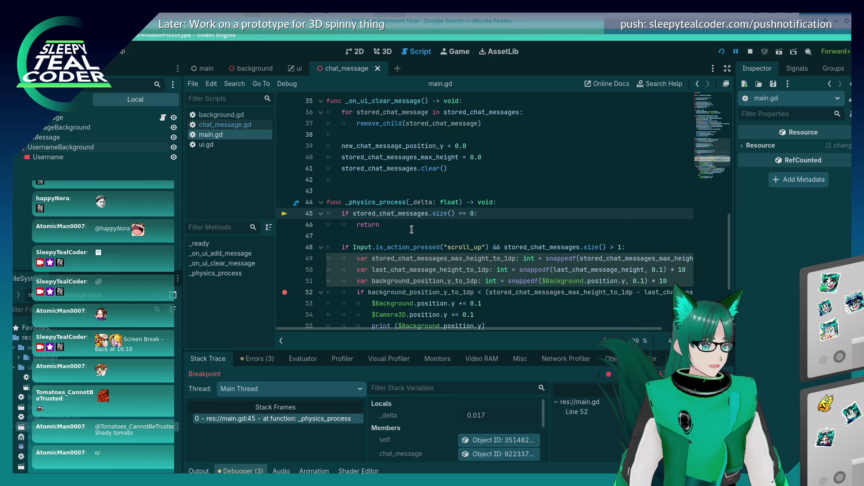
{"action": "scroll", "coordinate": [411, 230], "scroll_direction": "down", "scroll_amount": 1}
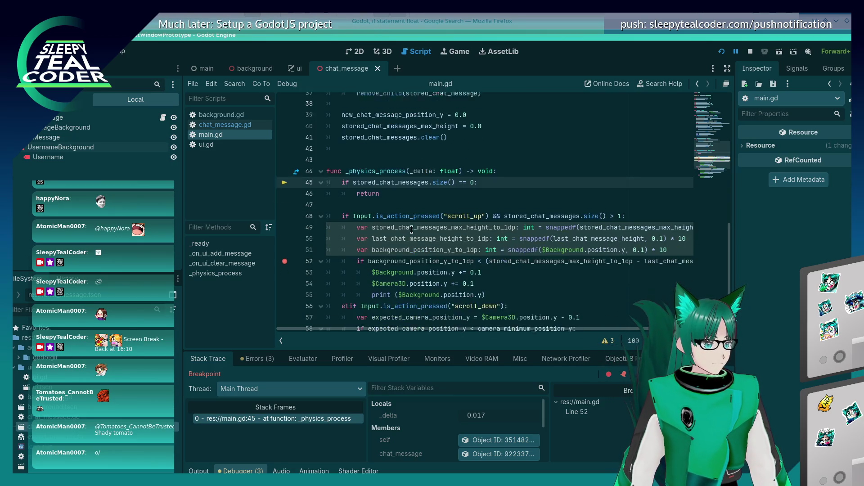
{"action": "scroll", "coordinate": [412, 230], "scroll_direction": "down", "scroll_amount": 1}
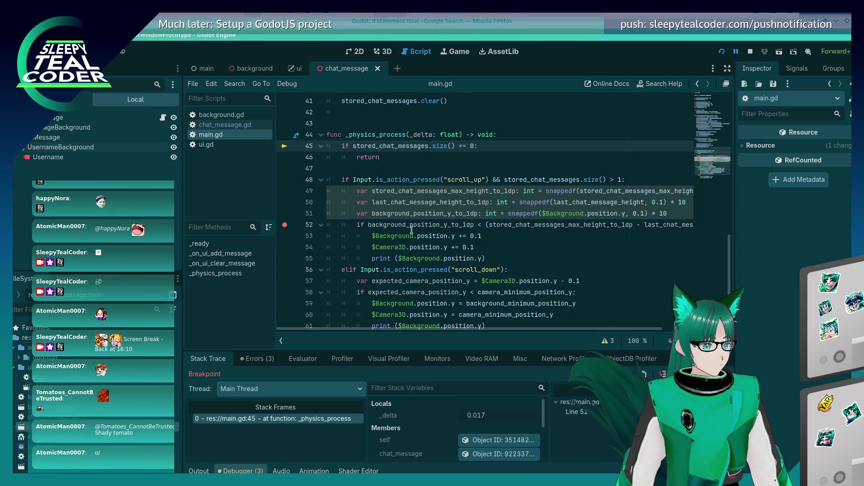
{"action": "key", "text": "F10"}
{"action": "key", "text": "F10"}
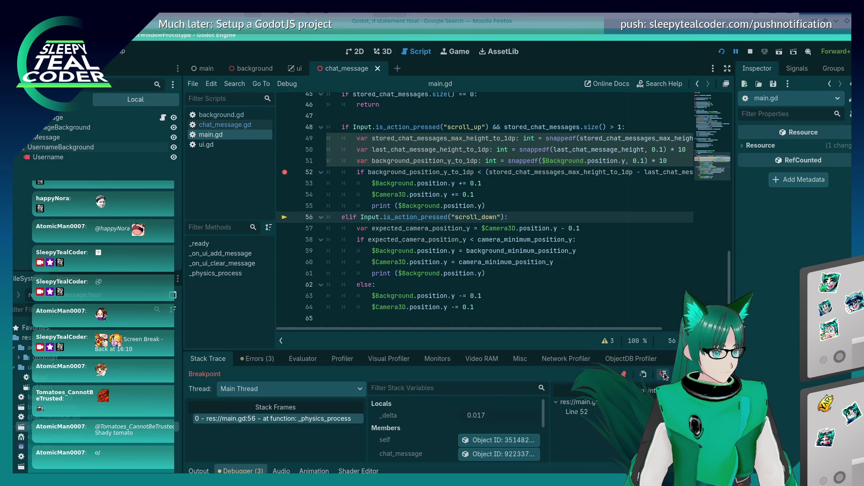
{"action": "left_click", "coordinate": [664, 375]}
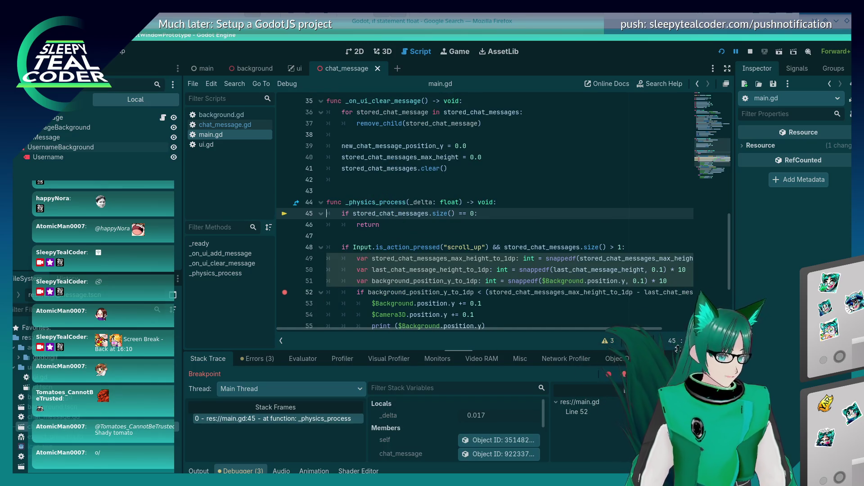
Step: Resume and scroll up to re-hit line 52, rechecking values 24, 28 and 4
{"action": "key", "text": "F12"}
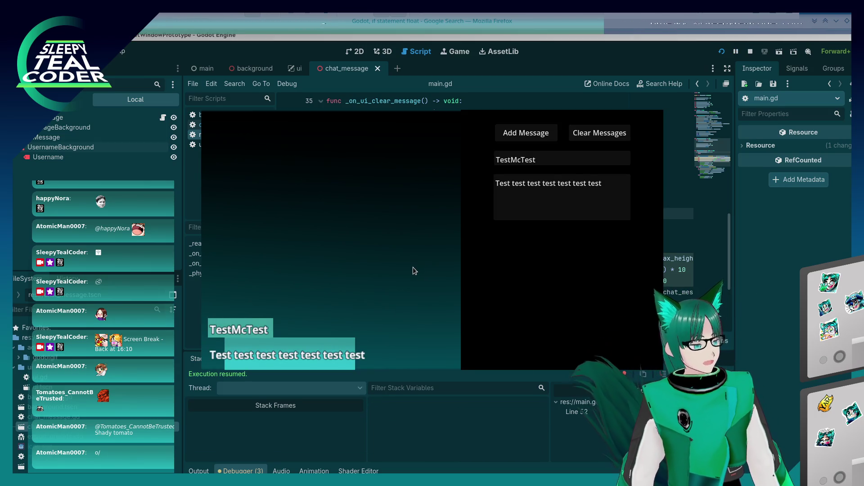
{"action": "scroll", "coordinate": [412, 266], "scroll_direction": "up", "scroll_amount": 1}
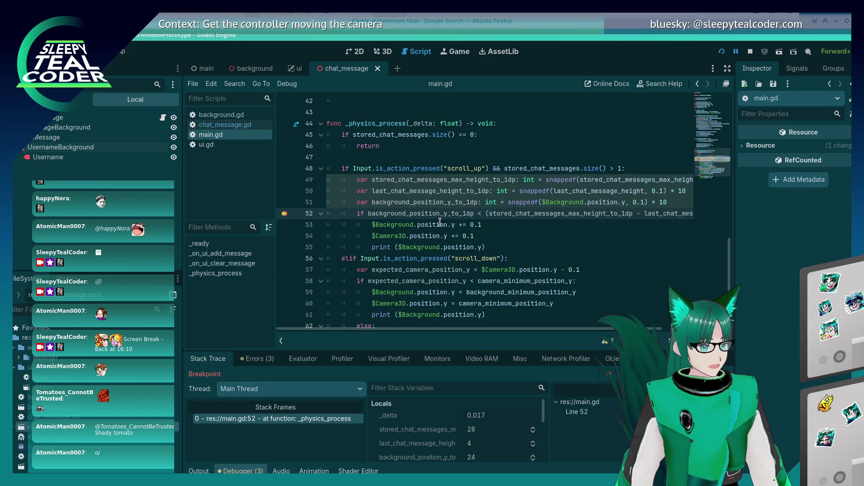
{"action": "mouse_move", "coordinate": [444, 215]}
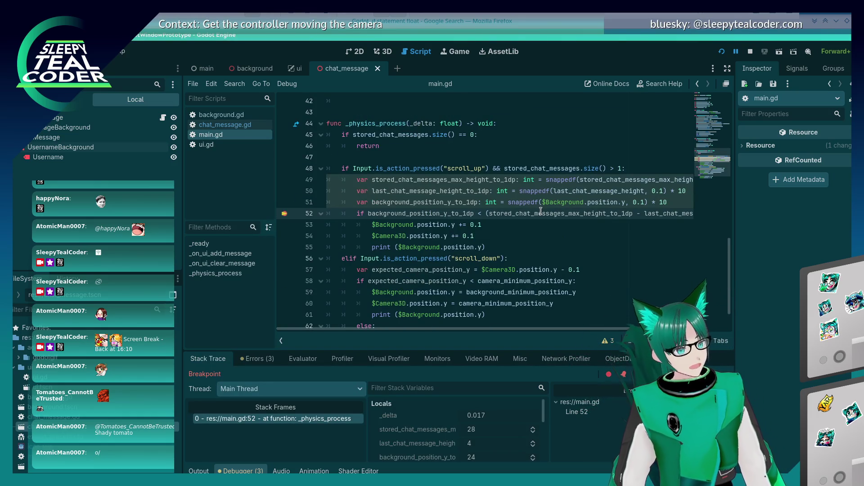
{"action": "mouse_move", "coordinate": [540, 212]}
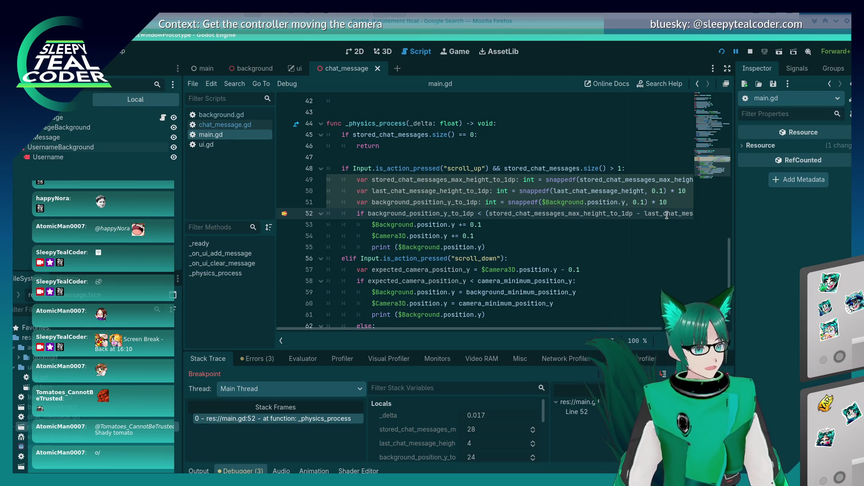
{"action": "mouse_move", "coordinate": [383, 214]}
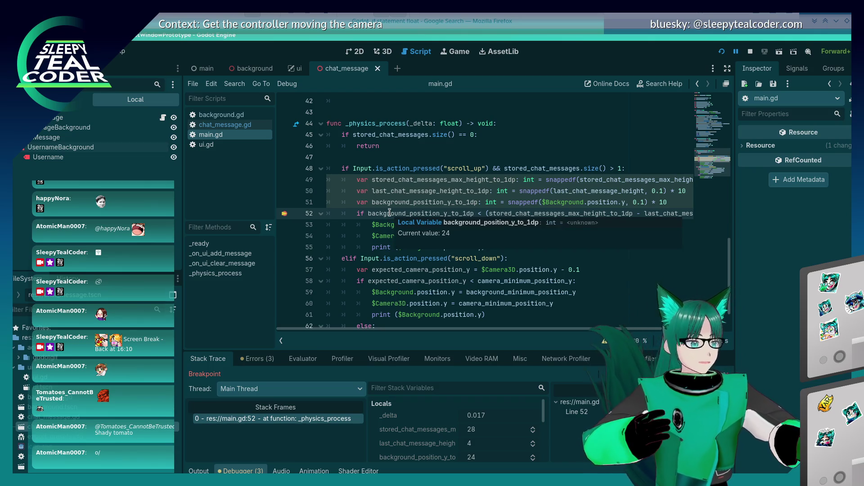
Step: Read the Input.is_action_pressed documentation tooltip around line 53
{"action": "left_click", "coordinate": [400, 224]}
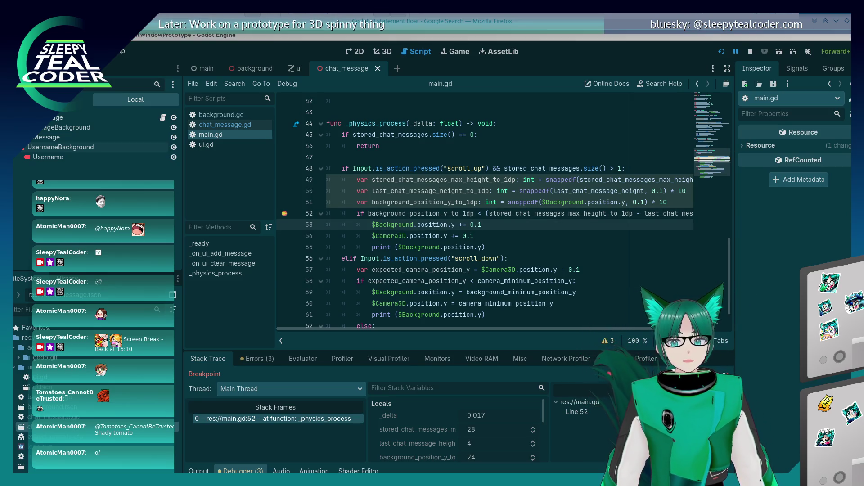
{"action": "mouse_move", "coordinate": [440, 172]}
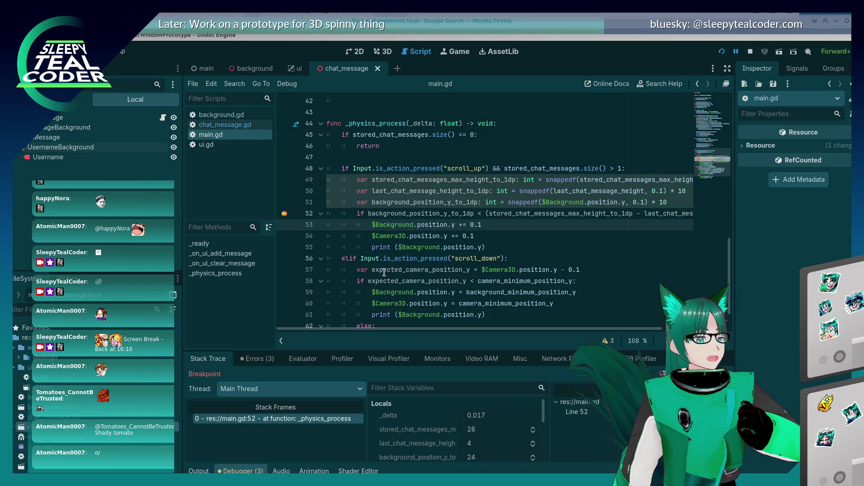
{"action": "mouse_move", "coordinate": [440, 258]}
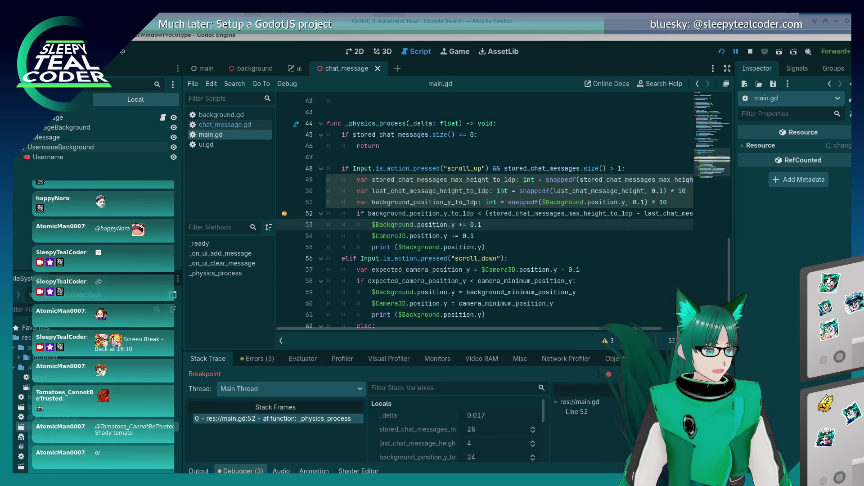
Step: Continue past line 45, remove the line 52 breakpoint and stop the game
{"action": "key", "text": "F10"}
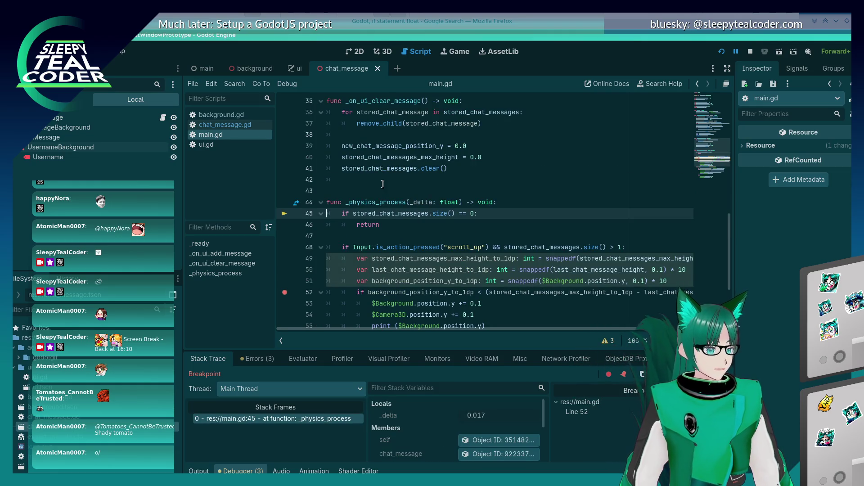
{"action": "scroll", "coordinate": [382, 184], "scroll_direction": "down", "scroll_amount": 3}
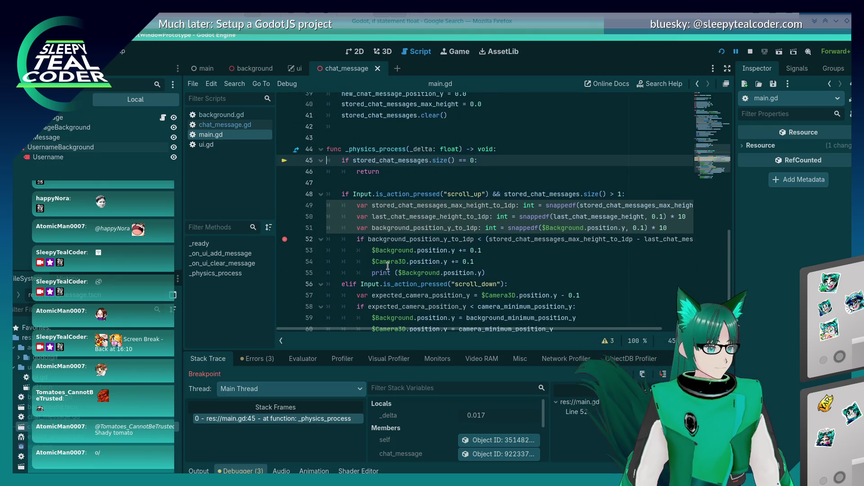
{"action": "key", "text": "F12"}
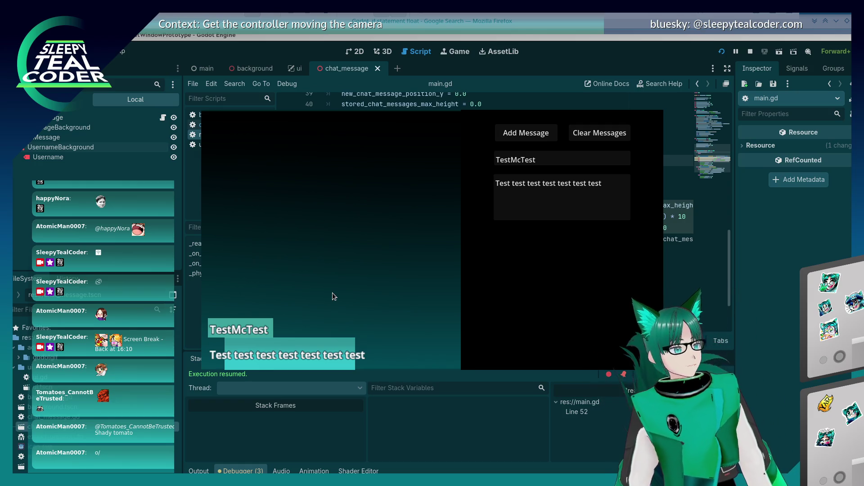
{"action": "key", "text": "alt+Tab"}
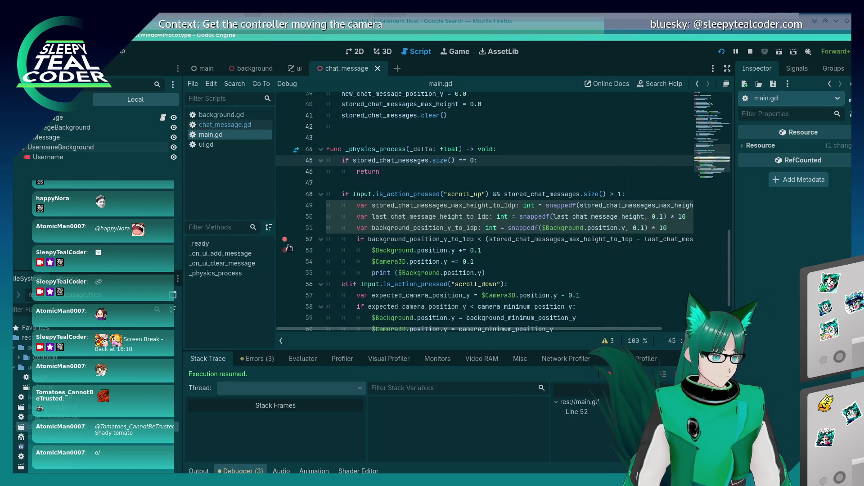
{"action": "left_click", "coordinate": [285, 239]}
{"action": "left_click", "coordinate": [546, 239]}
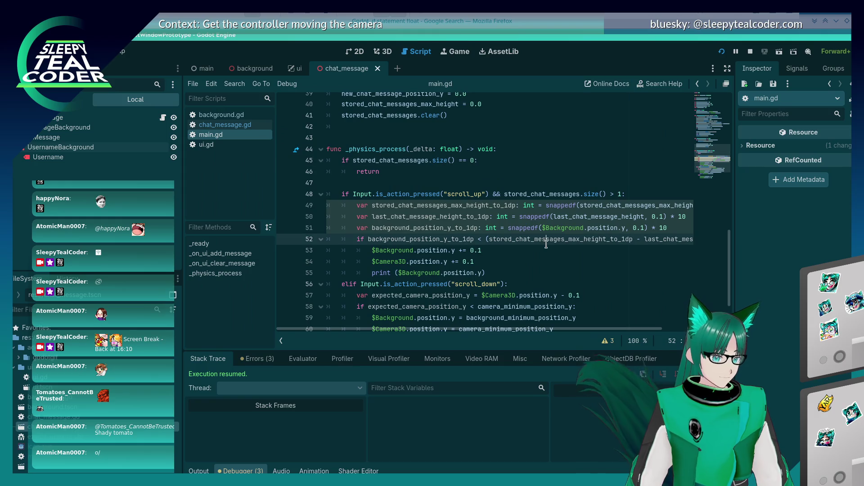
{"action": "left_click", "coordinate": [750, 52]}
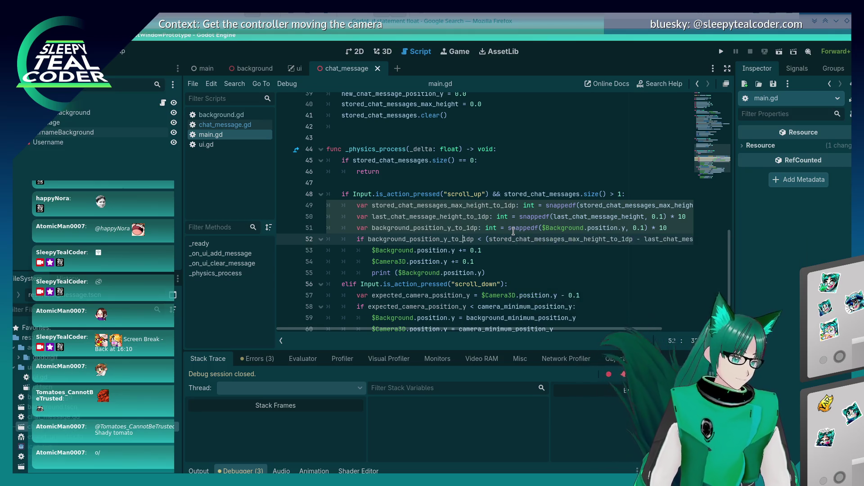
Step: Show the list of three NARROWING_CONVERSION warnings for main.gd lines 49–51
{"action": "key", "text": "alt+Tab"}
{"action": "key", "text": "alt+Tab"}
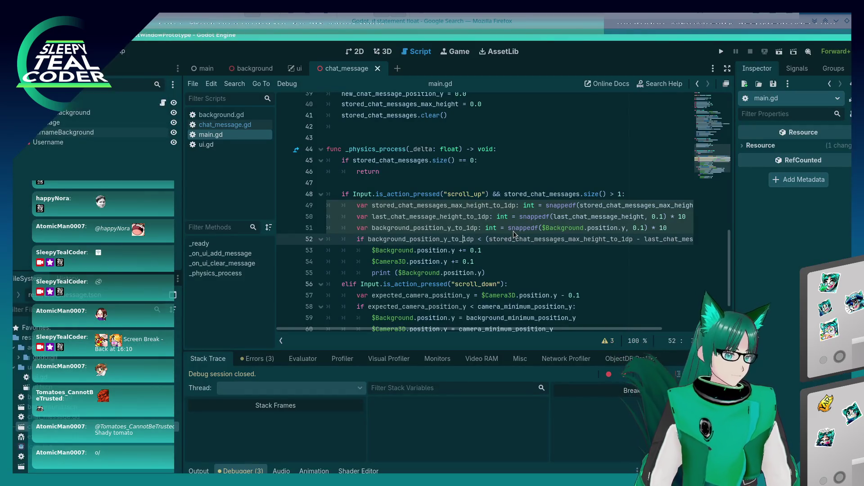
{"action": "key", "text": "alt+Tab"}
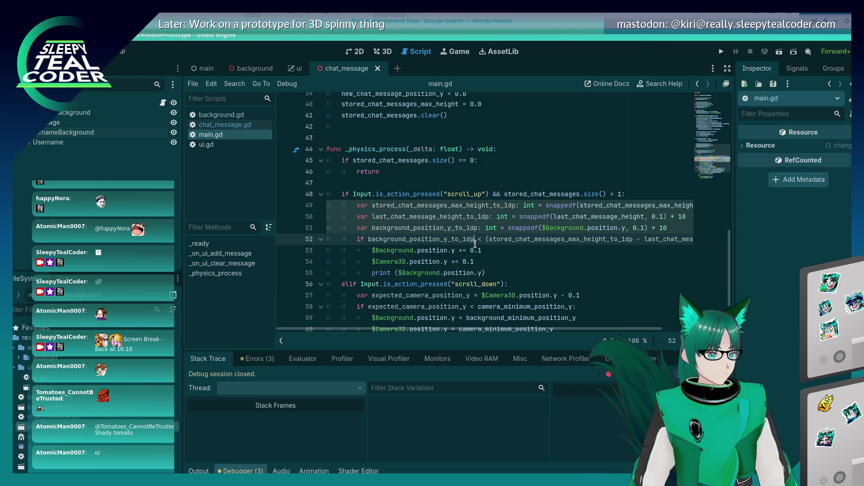
{"action": "left_click", "coordinate": [502, 160]}
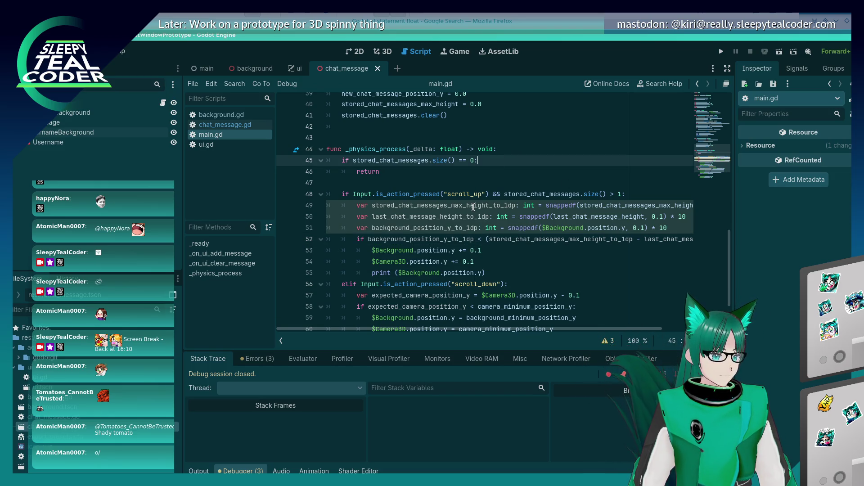
{"action": "left_click_drag", "start_coordinate": [575, 331], "coordinate": [646, 282]}
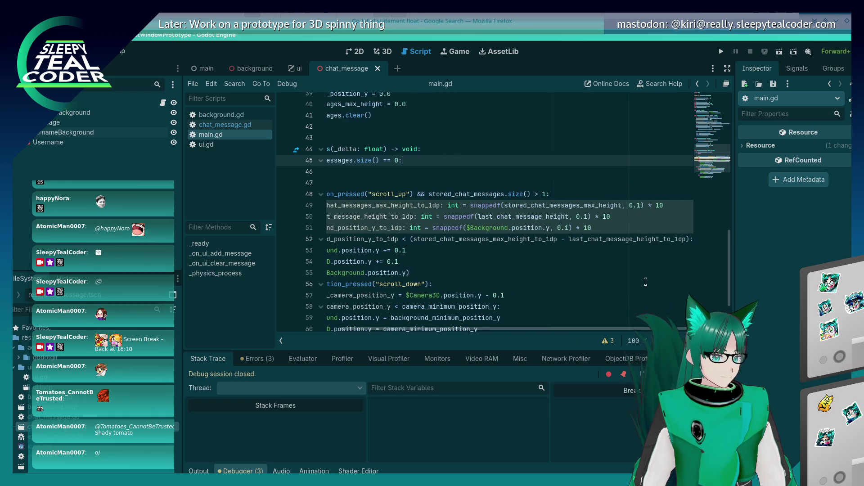
{"action": "left_click", "coordinate": [615, 216]}
{"action": "left_click", "coordinate": [608, 341]}
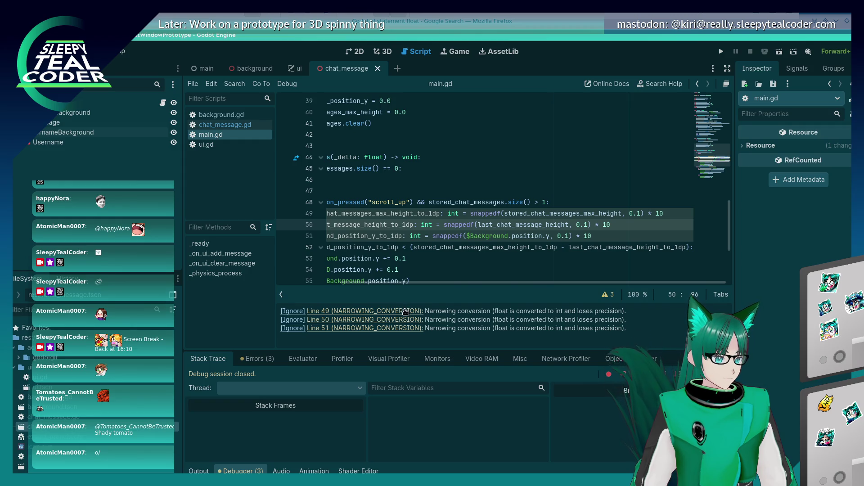
Step: Jump to the line 49 warning and change line 50's multiplier to 10.0
{"action": "left_click", "coordinate": [406, 312]}
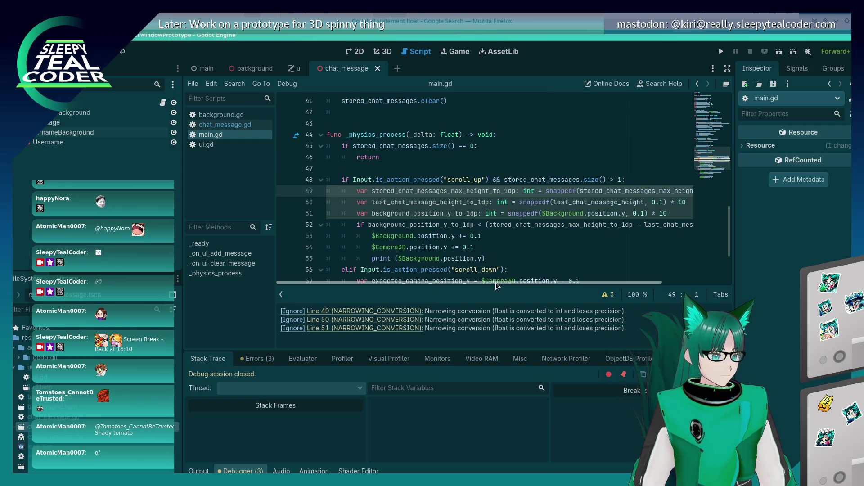
{"action": "scroll", "coordinate": [497, 282], "scroll_direction": "right", "scroll_amount": 3}
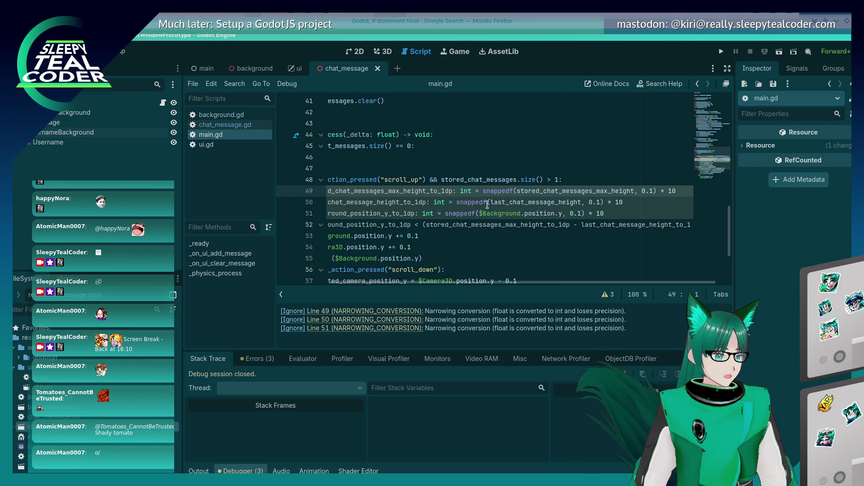
{"action": "mouse_move", "coordinate": [489, 204]}
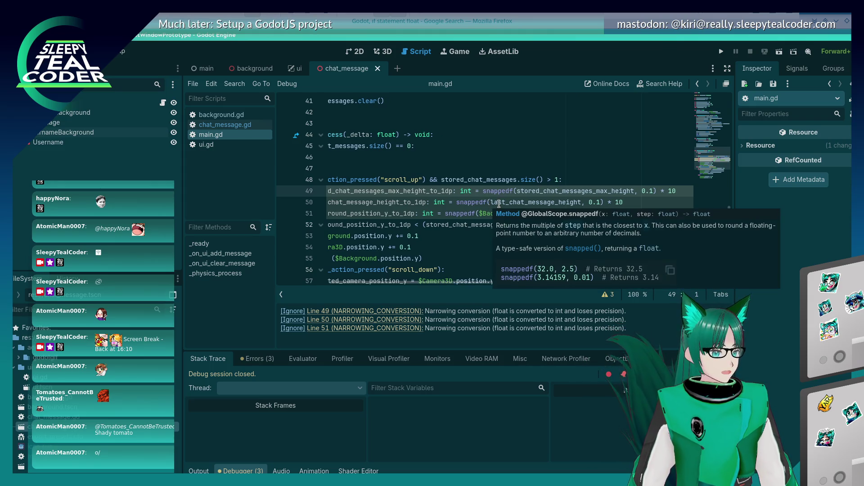
{"action": "left_click", "coordinate": [646, 201]}
{"action": "type", "text": "."}
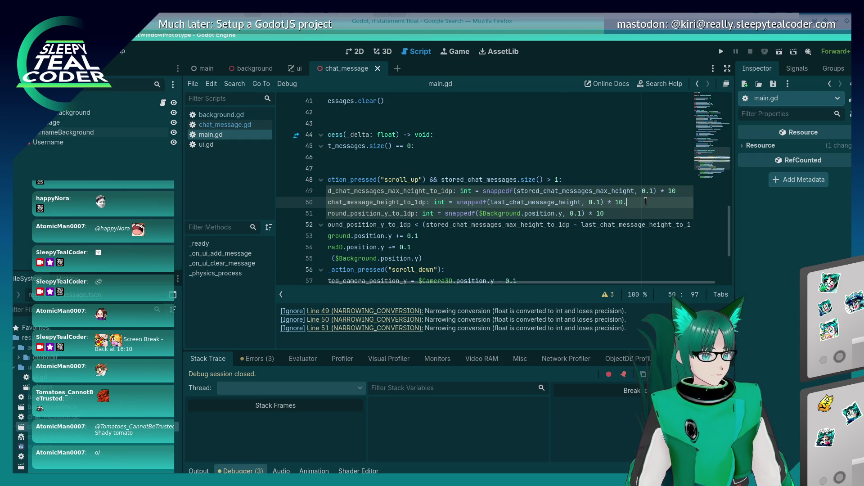
{"action": "type", "text": "0"}
{"action": "key", "text": "Down"}
{"action": "key", "text": "Home"}
{"action": "type", "text": ".0"}
Step: Retype the multipliers, giving line 51 '* 10.0' and line 49 '* 10'
{"action": "key", "text": "Up"}
{"action": "key", "text": "Up"}
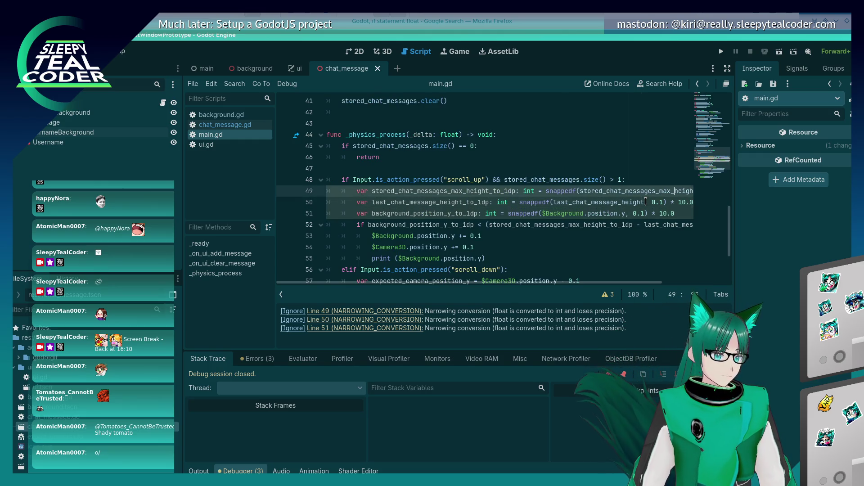
{"action": "key", "text": "End"}
{"action": "key", "text": "BackSpace"}
{"action": "key", "text": "BackSpace"}
{"action": "key", "text": "BackSpace"}
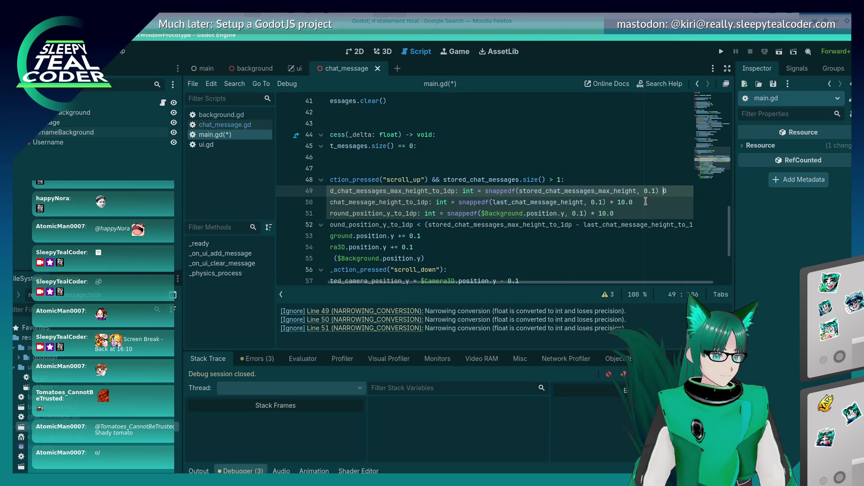
{"action": "key", "text": "Down"}
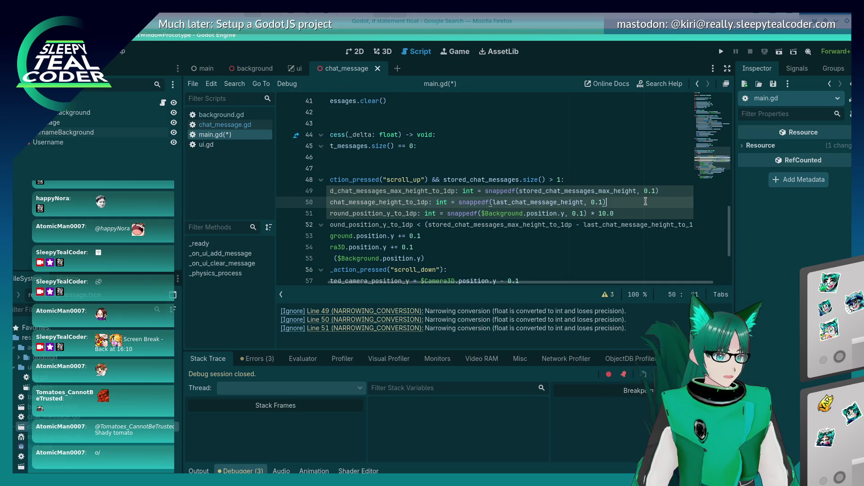
{"action": "key", "text": "Down"}
{"action": "key", "text": "End"}
{"action": "key", "text": "BackSpace"}
{"action": "key", "text": "BackSpace"}
{"action": "key", "text": "BackSpace"}
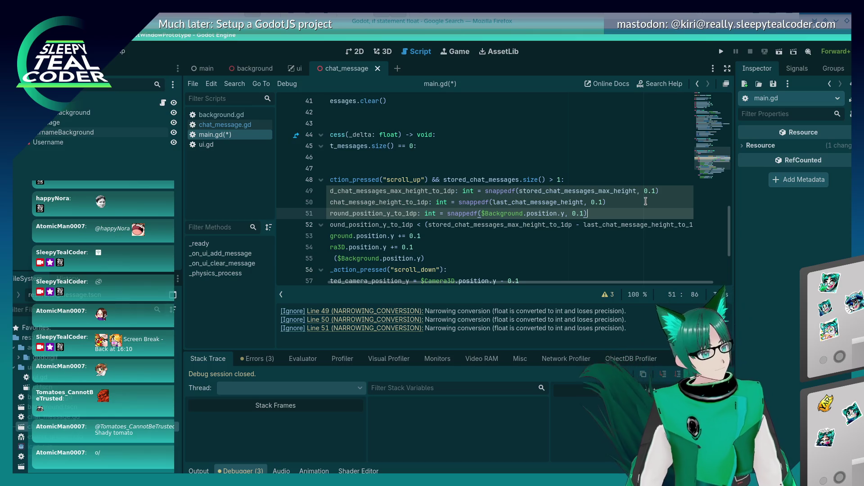
{"action": "type", "text": " * 10."}
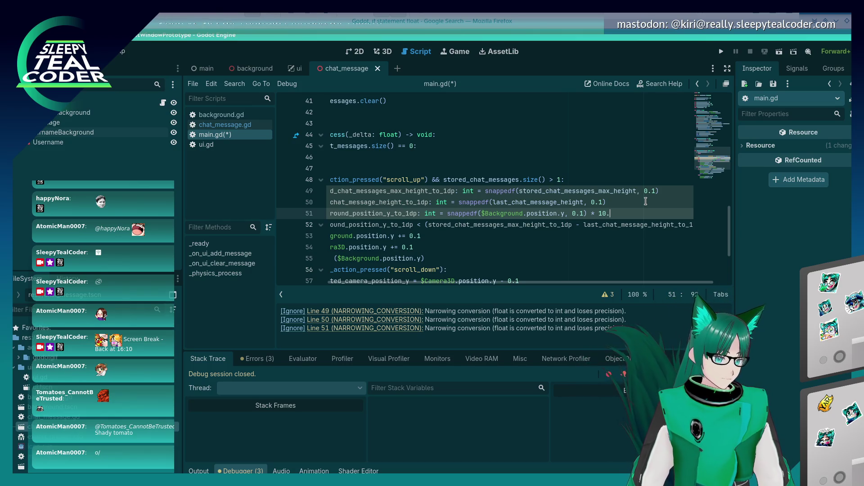
{"action": "type", "text": "0"}
{"action": "key", "text": "Up"}
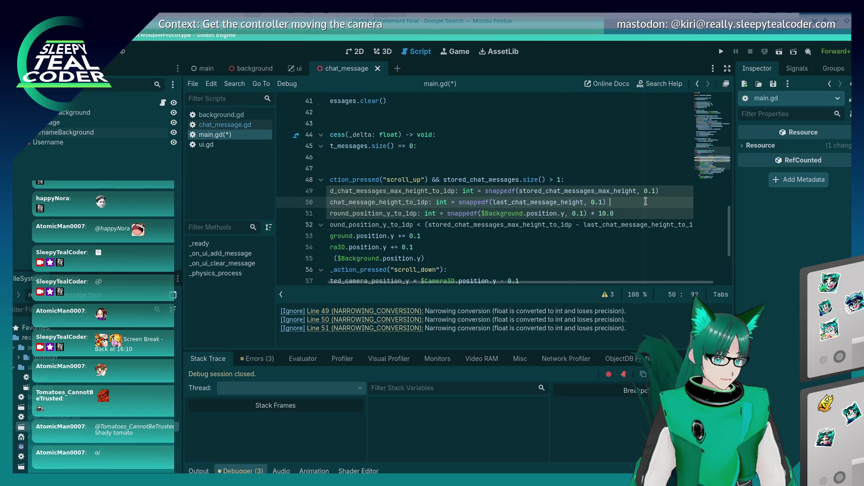
{"action": "type", "text": "* 10.0"}
{"action": "key", "text": "Up"}
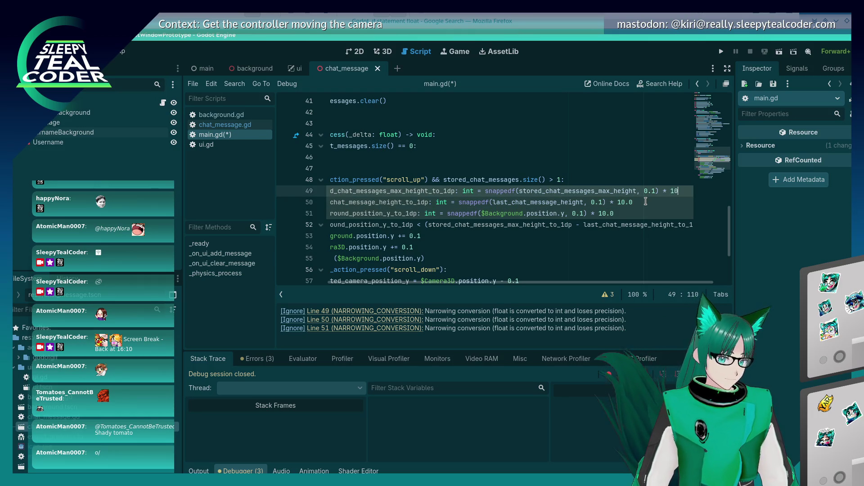
{"action": "key", "text": "Home"}
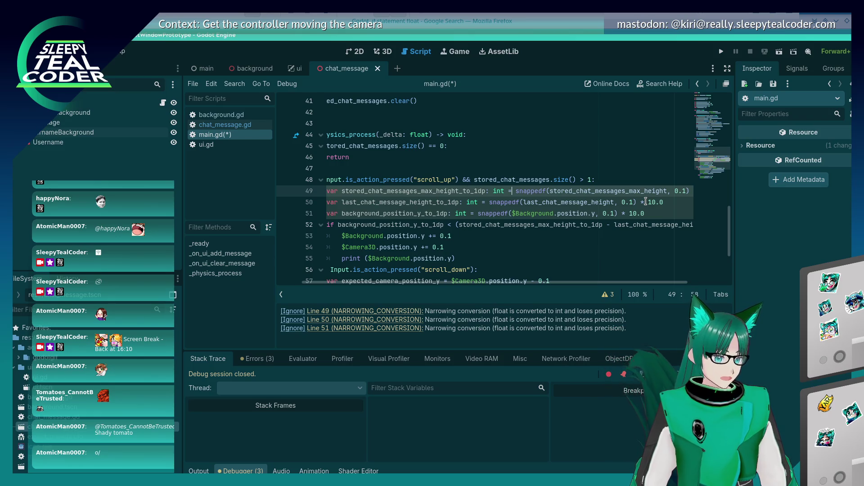
Step: Wrap line 49's snapped value in int(), ending the line with ') * 10.0)'
{"action": "type", "text": "int("}
{"action": "key", "text": "End"}
{"action": "type", "text": ") * 10.0"}
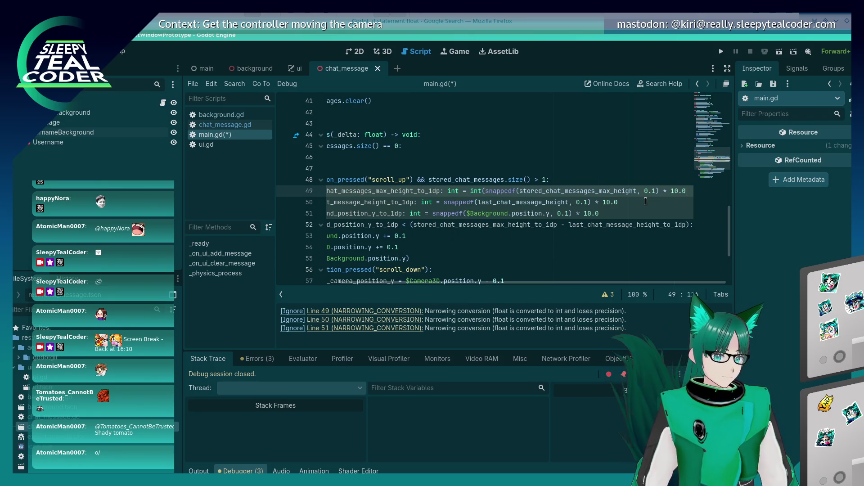
{"action": "key", "text": "Down"}
{"action": "key", "text": "Left"}
{"action": "key", "text": "Left"}
{"action": "key", "text": "Left"}
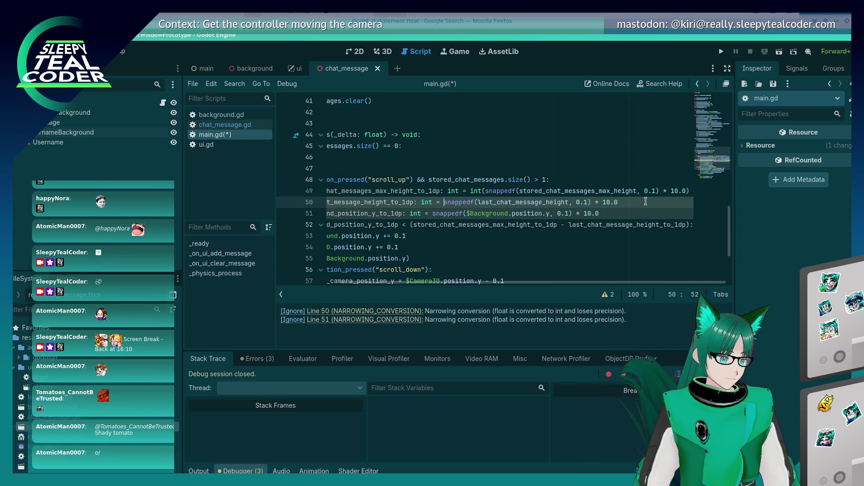
Step: Wrap line 50's snapped value in int(), begin int( on line 51, and save main.gd
{"action": "type", "text": "int("}
{"action": "key", "text": "End"}
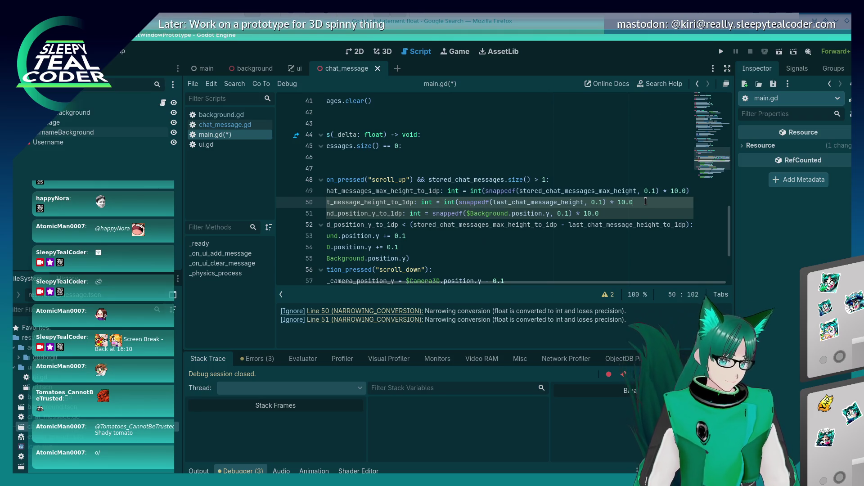
{"action": "type", "text": ")"}
{"action": "key", "text": "Down"}
{"action": "key", "text": "Left"}
{"action": "key", "text": "Left"}
{"action": "key", "text": "Left"}
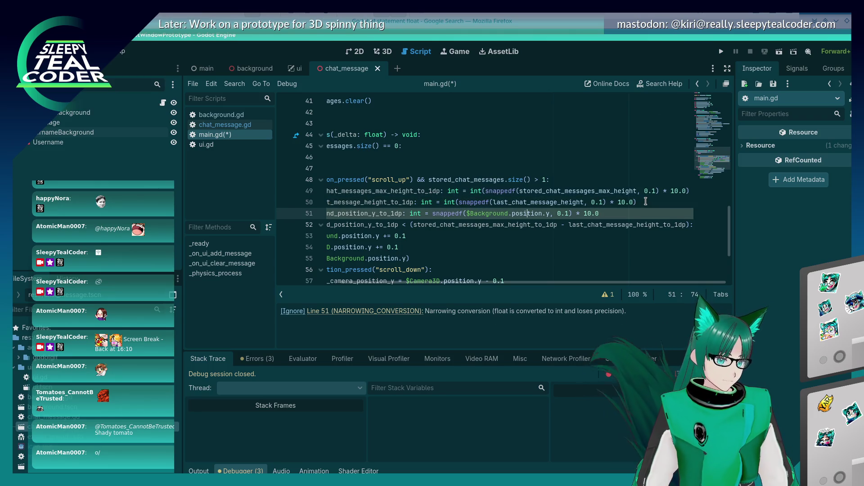
{"action": "type", "text": "int("}
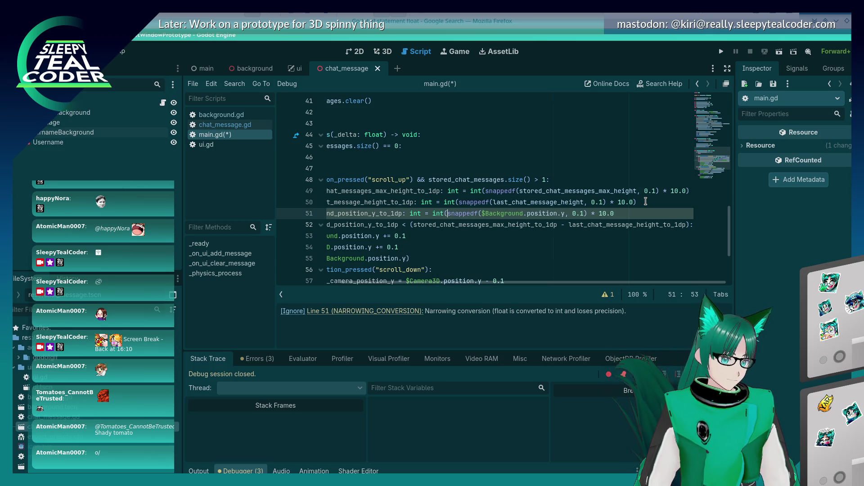
{"action": "type", "text": ")"}
{"action": "key", "text": "ctrl+s"}
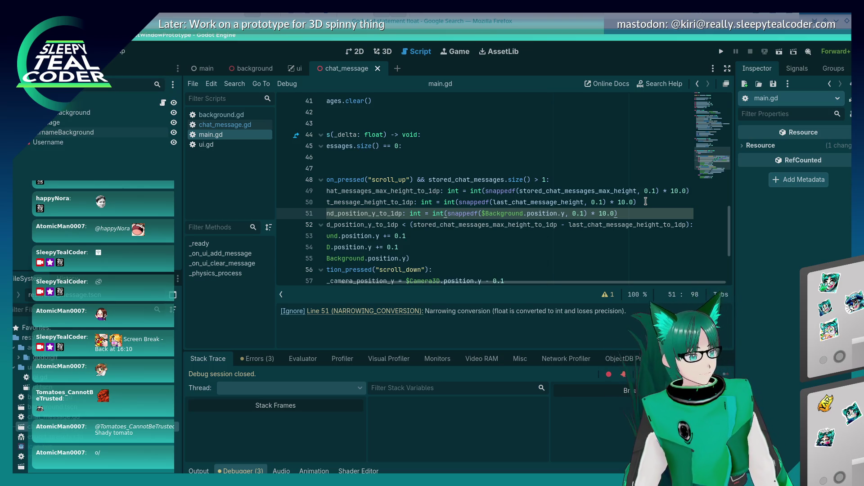
Step: Run the prototype, add three TestMcTest messages, then close the debug game window
{"action": "left_click", "coordinate": [721, 51]}
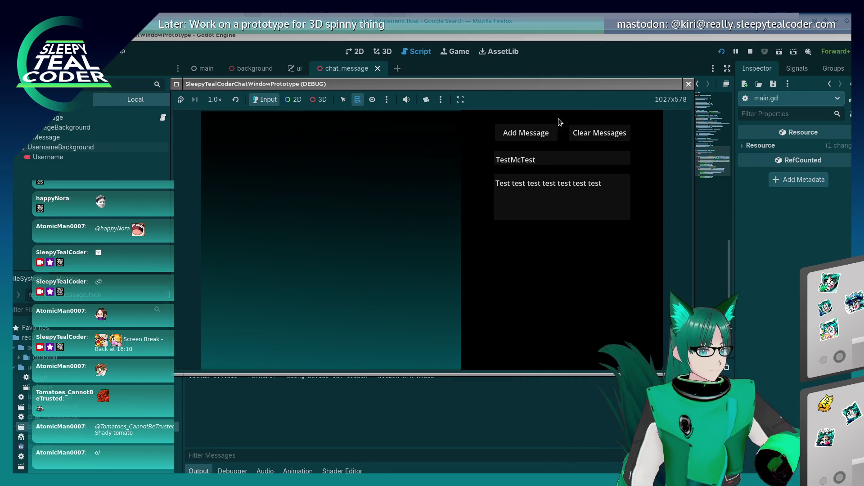
{"action": "left_click", "coordinate": [544, 134]}
{"action": "left_click", "coordinate": [544, 134]}
{"action": "left_click", "coordinate": [544, 134]}
{"action": "left_click", "coordinate": [544, 134]}
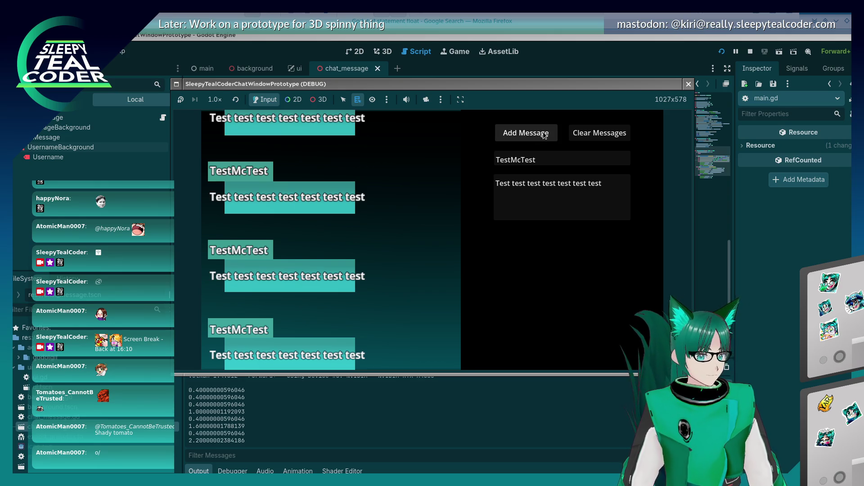
{"action": "left_click", "coordinate": [508, 125]}
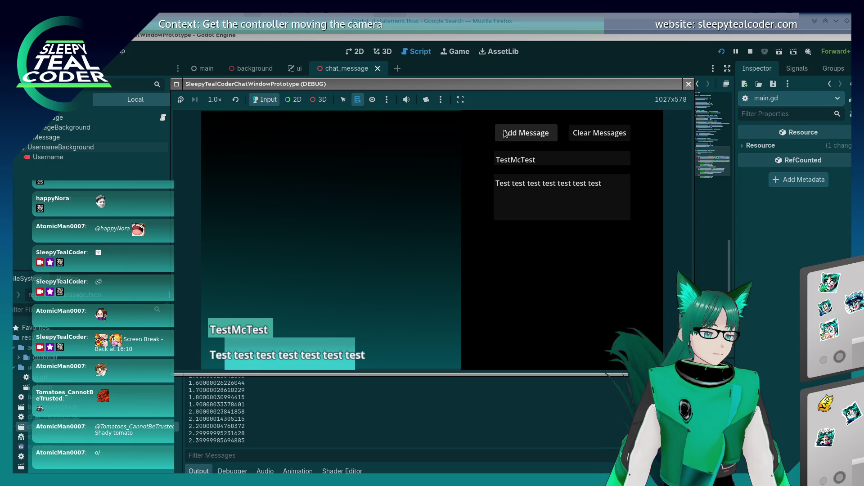
{"action": "left_click", "coordinate": [688, 84]}
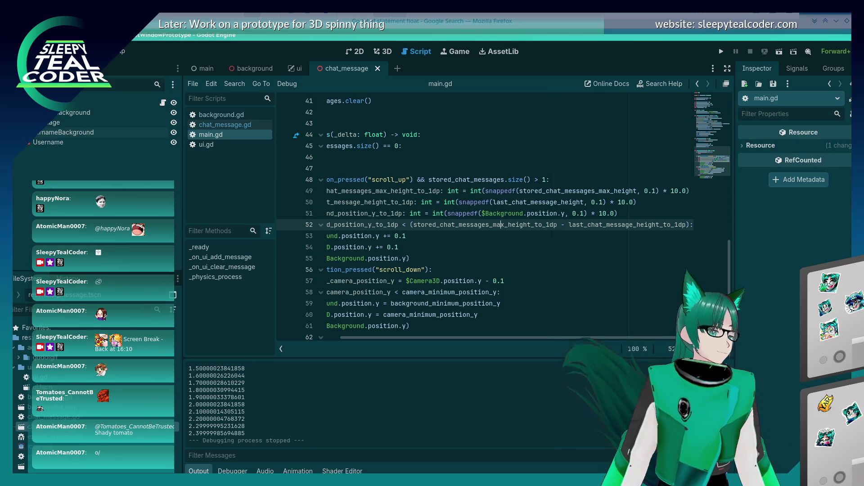
Step: Review lines 52–55 of main.gd, then start a debug run of the chat prototype
{"action": "left_click", "coordinate": [486, 239]}
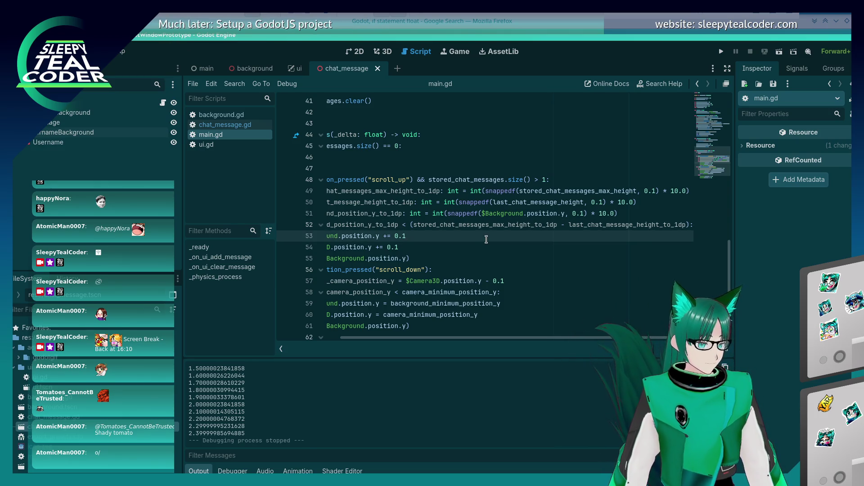
{"action": "scroll", "coordinate": [486, 239], "scroll_direction": "left", "scroll_amount": 3}
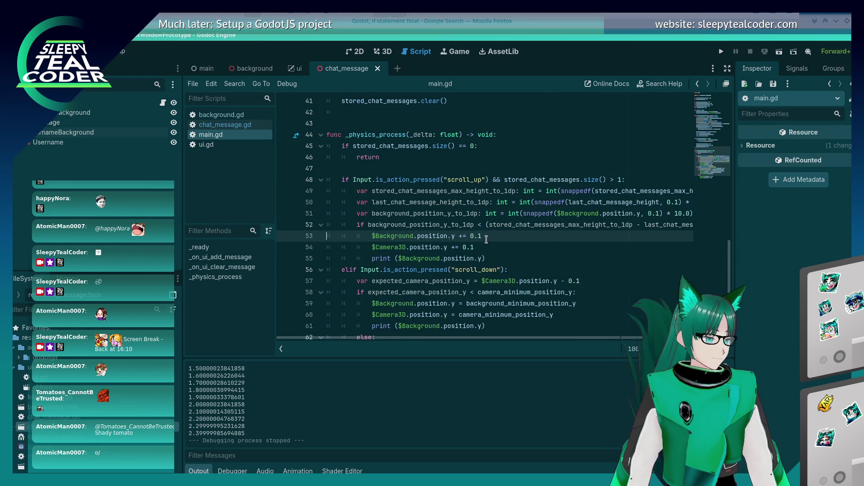
{"action": "scroll", "coordinate": [486, 239], "scroll_direction": "down", "scroll_amount": 2}
{"action": "left_click", "coordinate": [502, 215]}
{"action": "key", "text": "Up"}
{"action": "key", "text": "Up"}
{"action": "key", "text": "Up"}
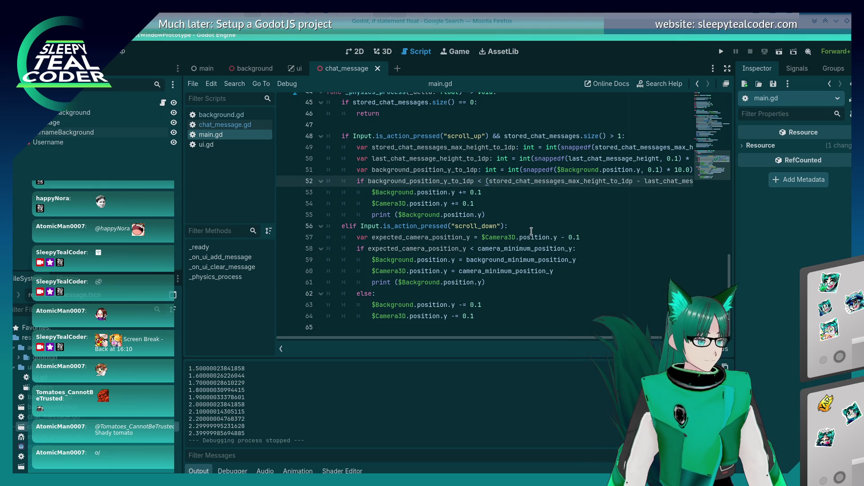
{"action": "left_click", "coordinate": [498, 215]}
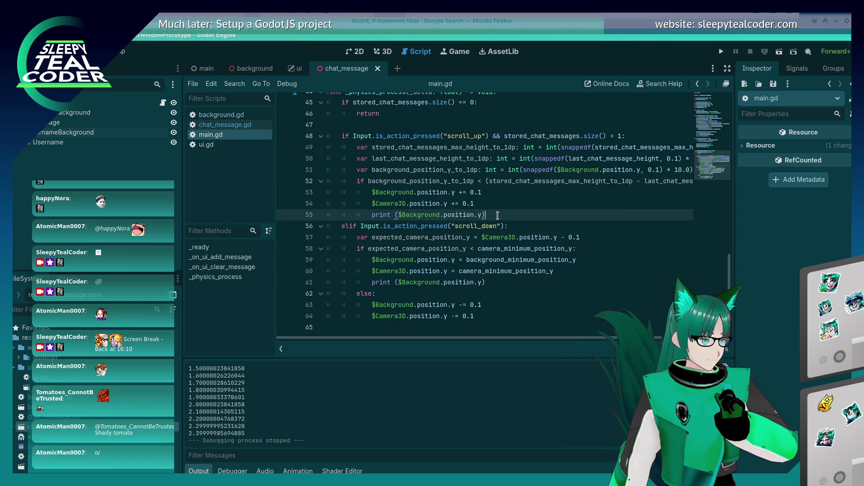
{"action": "mouse_move", "coordinate": [493, 183]}
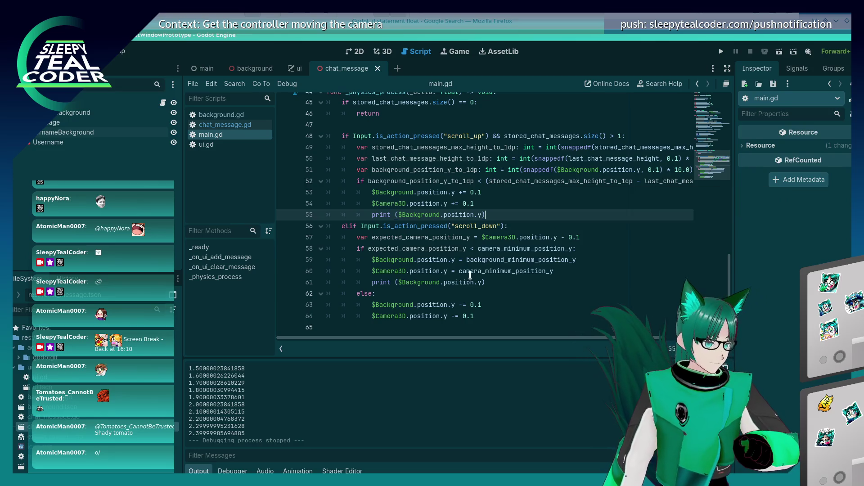
{"action": "scroll", "coordinate": [470, 275], "scroll_direction": "up", "scroll_amount": 2}
{"action": "left_click", "coordinate": [720, 51]}
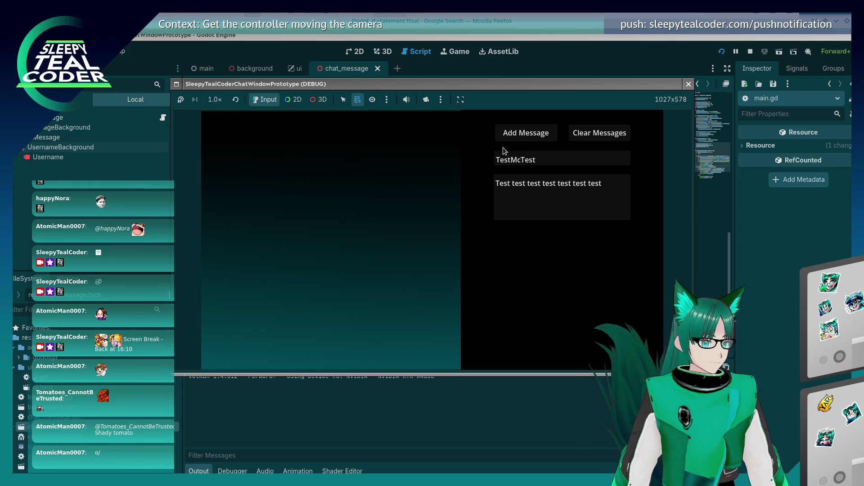
Step: Add several TestMcTest messages, including one with Enter, then stop the game with F8
{"action": "left_click", "coordinate": [511, 134]}
{"action": "left_click", "coordinate": [512, 135]}
{"action": "left_click", "coordinate": [512, 136]}
{"action": "left_click", "coordinate": [512, 137]}
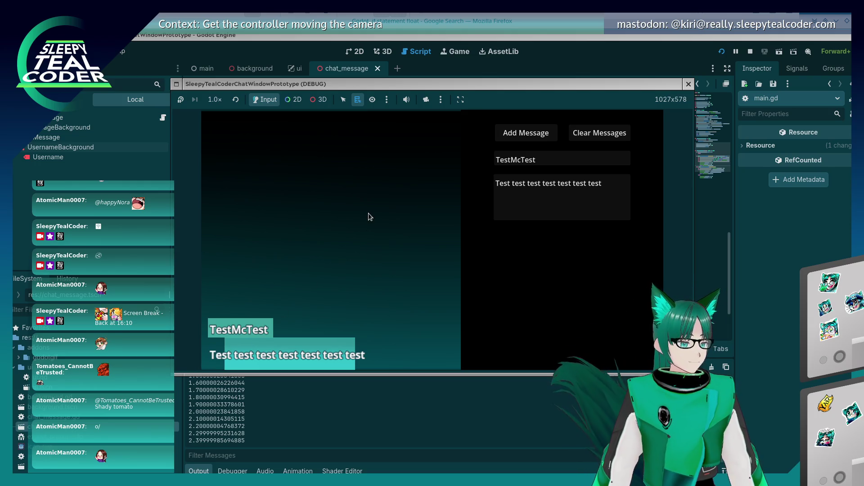
{"action": "key", "text": "Return"}
{"action": "key", "text": "Return"}
{"action": "key", "text": "Return"}
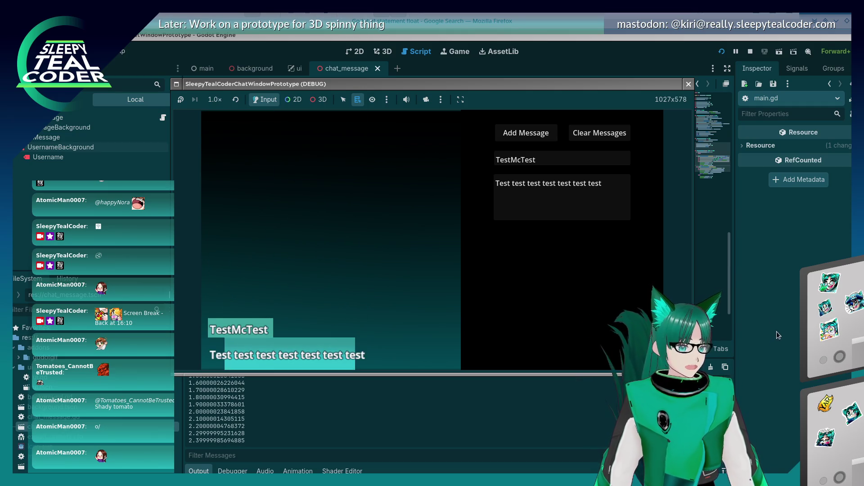
{"action": "key", "text": "F8"}
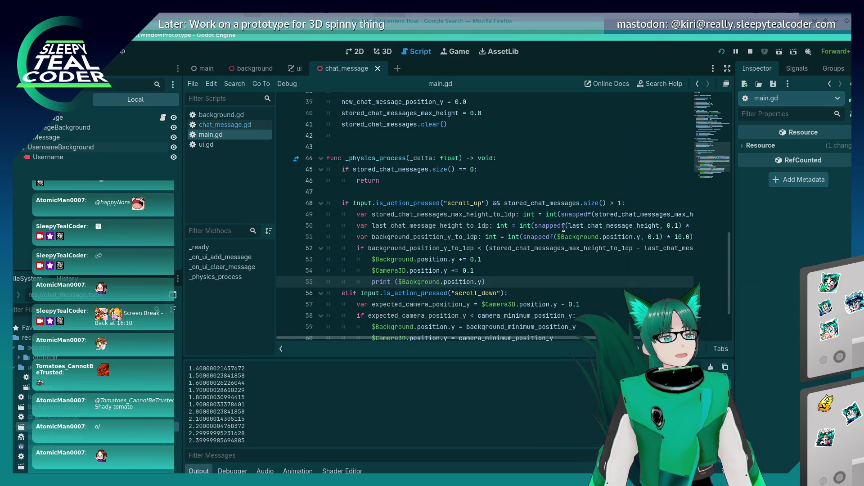
Step: Review lines 57–60 and line 50 of main.gd, then launch another debug run
{"action": "mouse_move", "coordinate": [453, 251]}
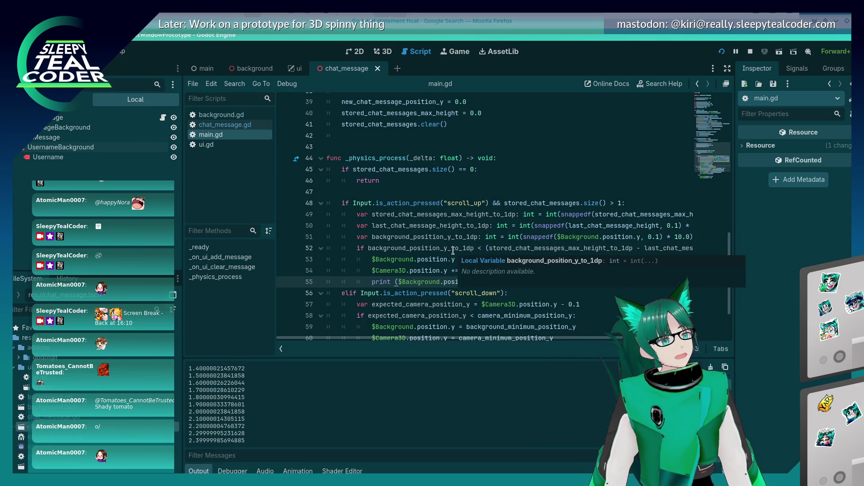
{"action": "scroll", "coordinate": [453, 251], "scroll_direction": "down", "scroll_amount": 2}
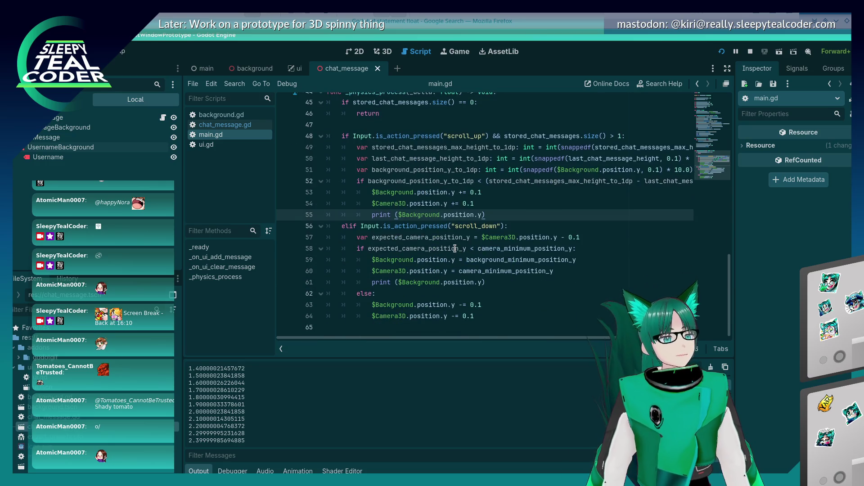
{"action": "left_click", "coordinate": [439, 275]}
{"action": "left_click", "coordinate": [518, 249]}
{"action": "left_click", "coordinate": [595, 237]}
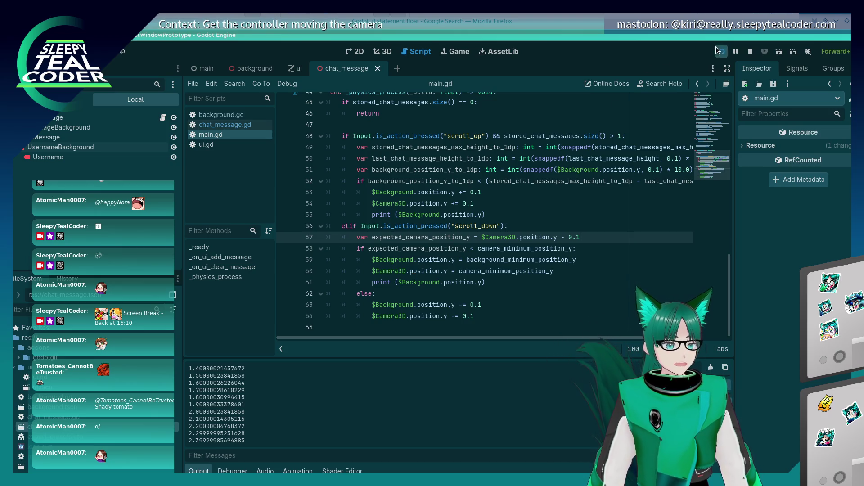
{"action": "scroll", "coordinate": [430, 187], "scroll_direction": "up", "scroll_amount": 4}
{"action": "scroll", "coordinate": [430, 186], "scroll_direction": "down", "scroll_amount": 3}
{"action": "left_click", "coordinate": [431, 188]}
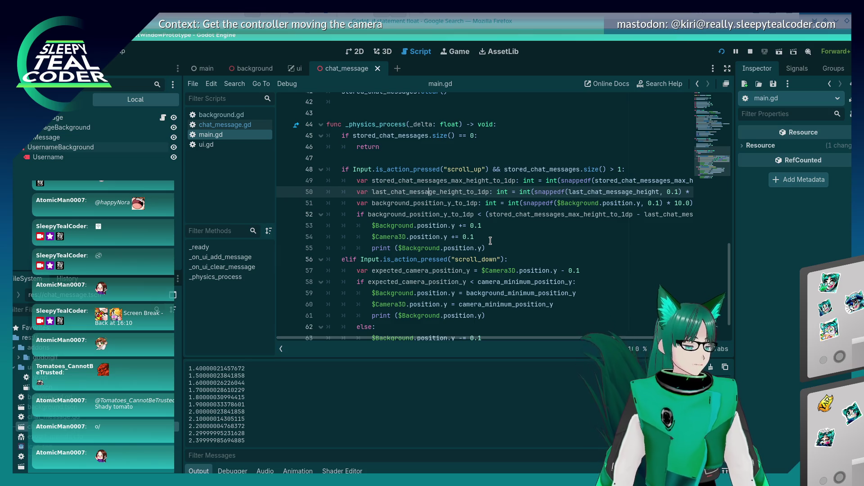
{"action": "left_click", "coordinate": [721, 51]}
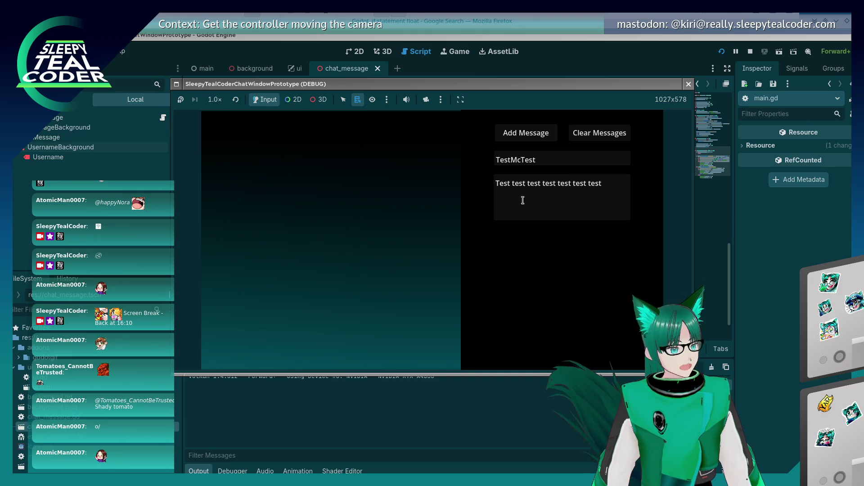
Step: Add four TestMcTest messages, then clear all chat messages
{"action": "left_click", "coordinate": [534, 131]}
{"action": "left_click", "coordinate": [530, 130]}
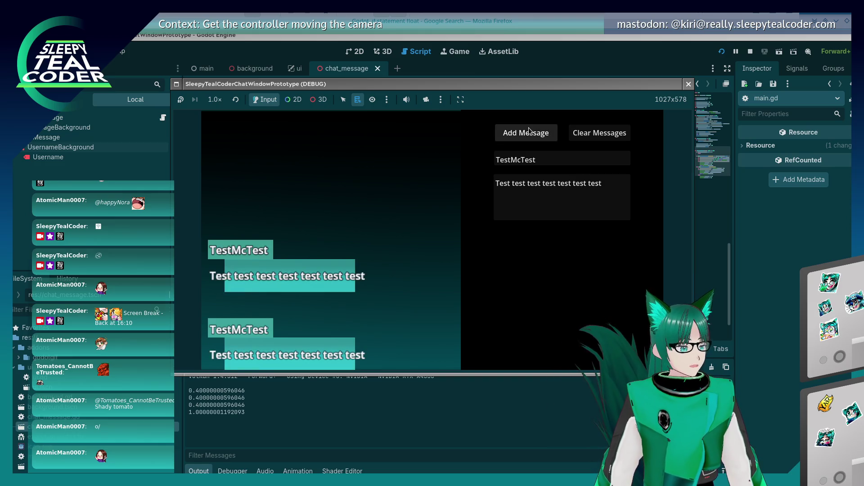
{"action": "left_click", "coordinate": [530, 131]}
{"action": "left_click", "coordinate": [529, 131]}
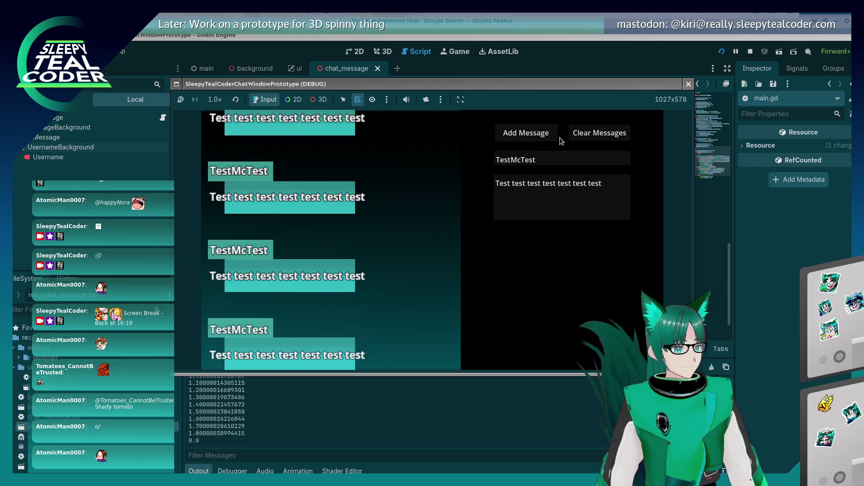
{"action": "left_click", "coordinate": [574, 135]}
Step: Add twelve more TestMcTest messages as the printed positions climb toward 33.0
{"action": "left_click", "coordinate": [546, 135]}
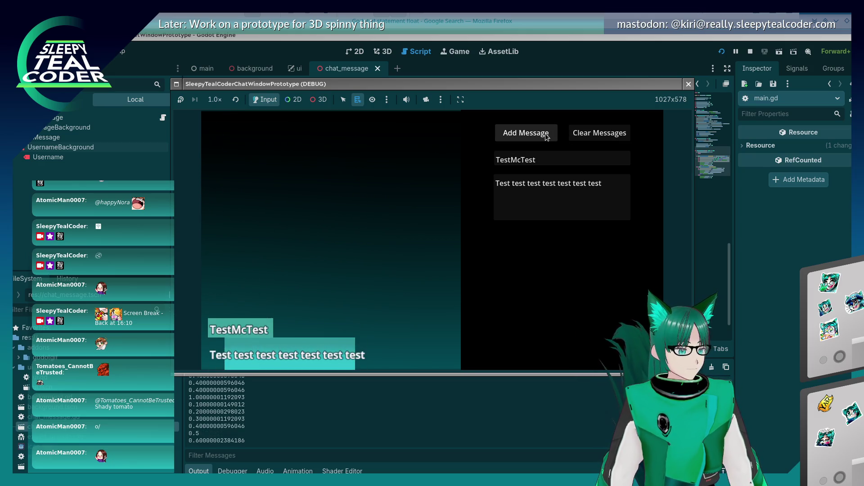
{"action": "left_click", "coordinate": [546, 136]}
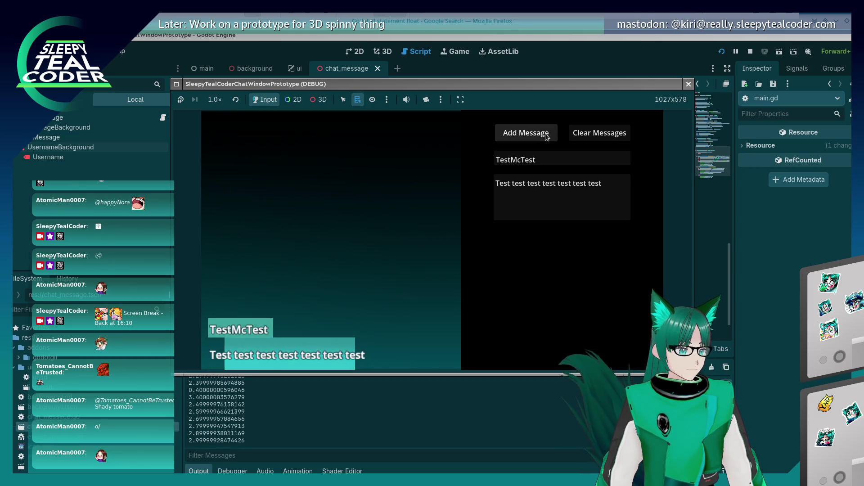
{"action": "left_click", "coordinate": [546, 135]}
{"action": "left_click", "coordinate": [546, 135]}
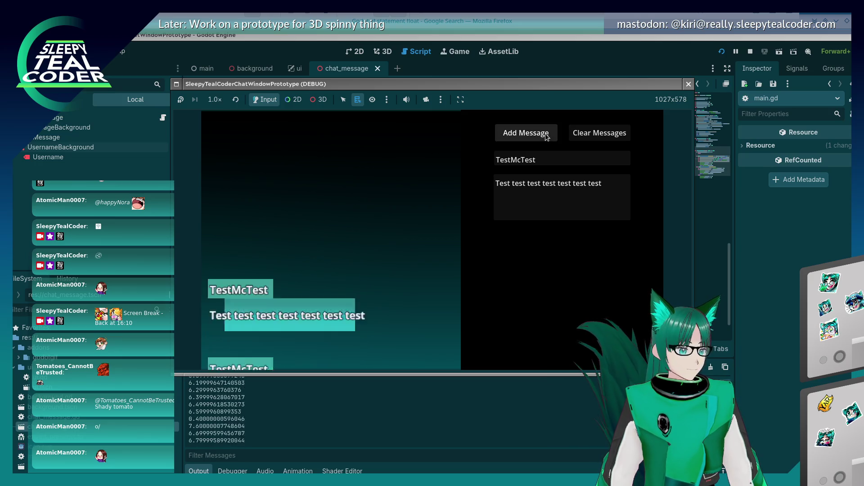
{"action": "left_click", "coordinate": [546, 135]}
{"action": "left_click", "coordinate": [545, 135]}
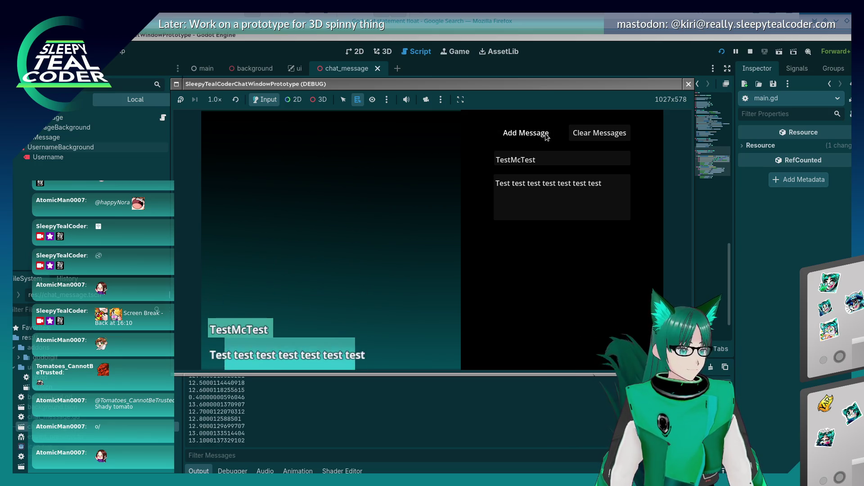
{"action": "left_click", "coordinate": [546, 135]}
{"action": "left_click", "coordinate": [546, 135]}
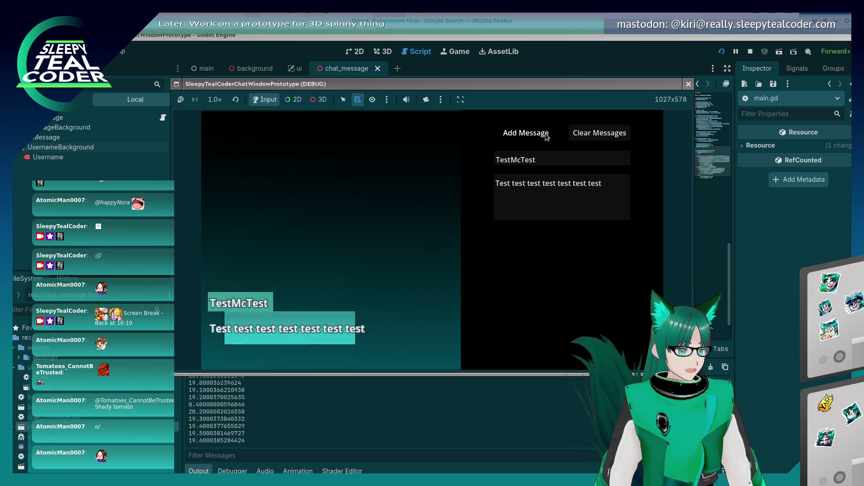
{"action": "left_click", "coordinate": [546, 135]}
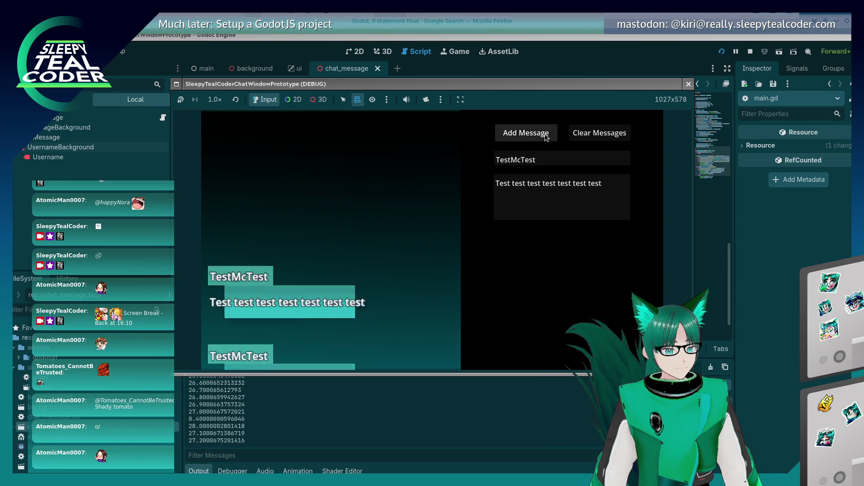
{"action": "left_click", "coordinate": [545, 135]}
{"action": "left_click", "coordinate": [545, 135]}
{"action": "left_click", "coordinate": [741, 402]}
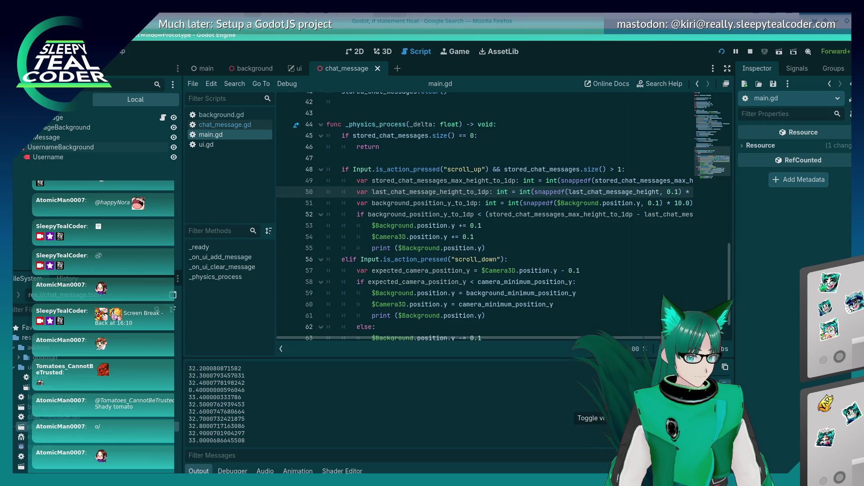
Step: Show Video RAM usage by resource in the Debugger and add four TestMcTest messages
{"action": "left_click", "coordinate": [232, 471]}
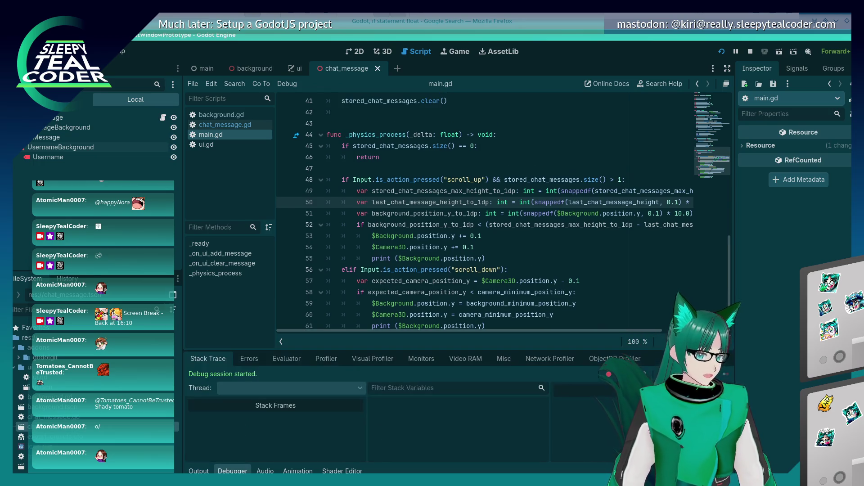
{"action": "left_click", "coordinate": [470, 358]}
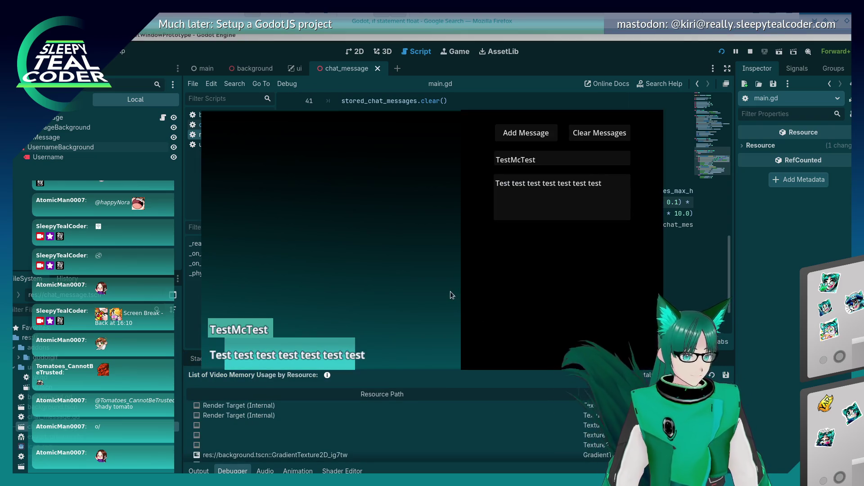
{"action": "left_click", "coordinate": [516, 140]}
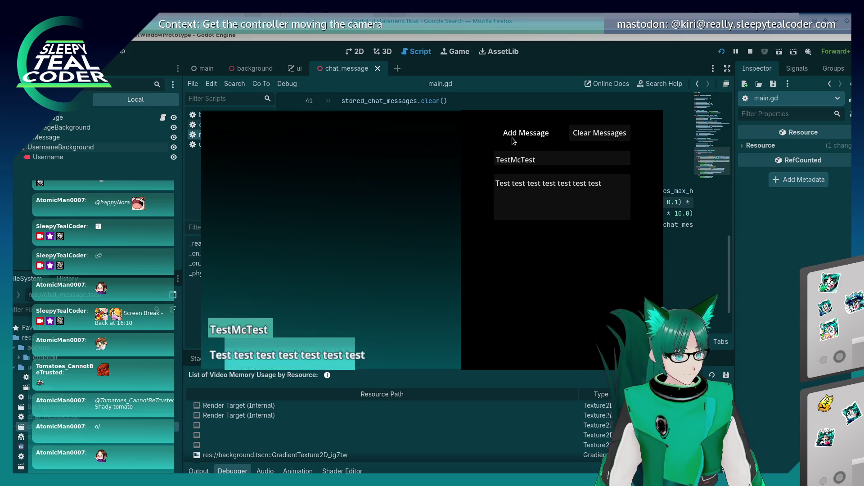
{"action": "left_click", "coordinate": [509, 139]}
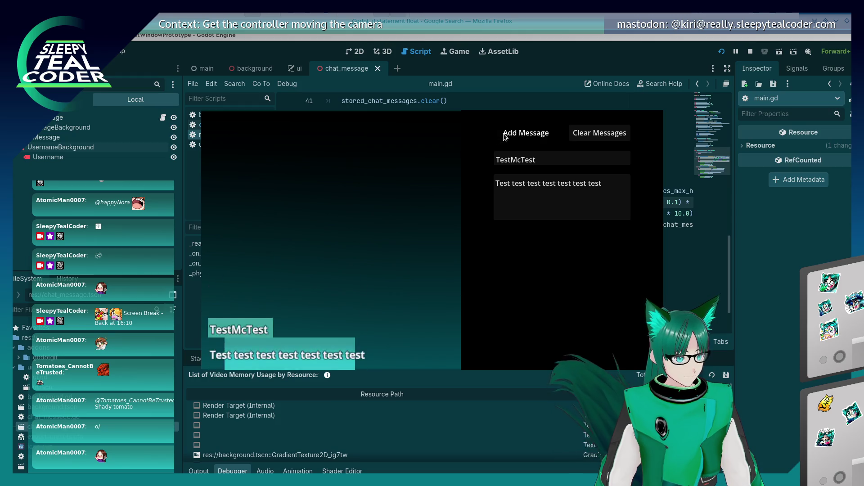
{"action": "left_click", "coordinate": [505, 137]}
{"action": "left_click", "coordinate": [517, 135]}
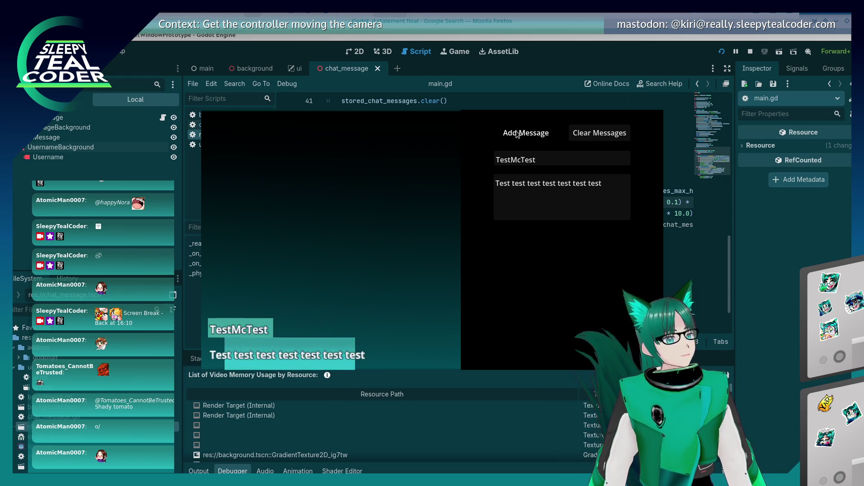
Step: Add ten more TestMcTest messages, then stop the game with F8
{"action": "left_click", "coordinate": [518, 134]}
{"action": "left_click", "coordinate": [519, 135]}
{"action": "left_click", "coordinate": [519, 135]}
{"action": "left_click", "coordinate": [520, 135]}
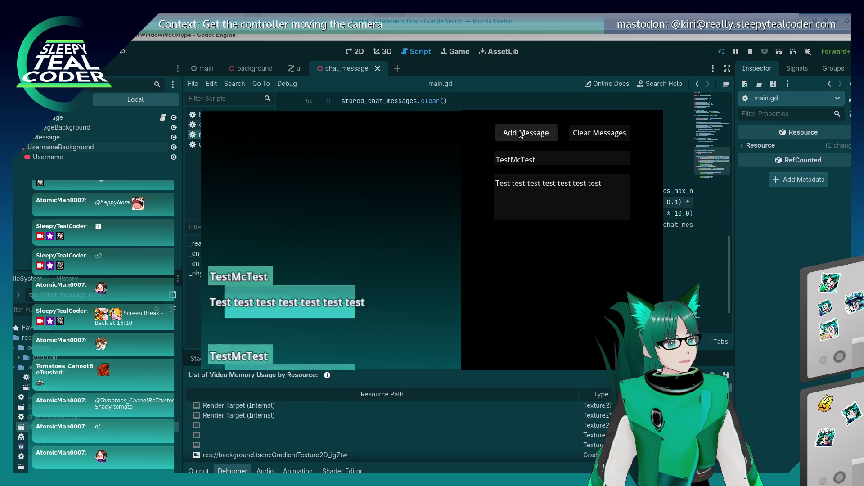
{"action": "left_click", "coordinate": [520, 134]}
{"action": "left_click", "coordinate": [520, 134]}
{"action": "left_click", "coordinate": [519, 135]}
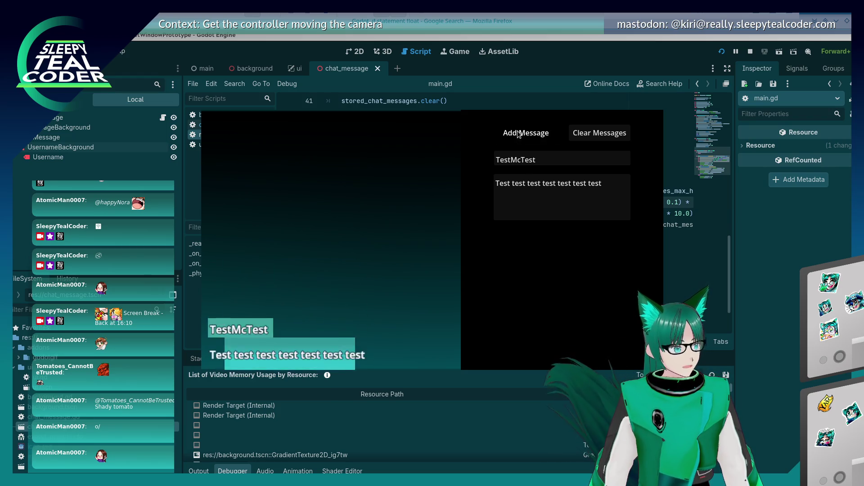
{"action": "left_click", "coordinate": [519, 135]}
{"action": "left_click", "coordinate": [519, 135]}
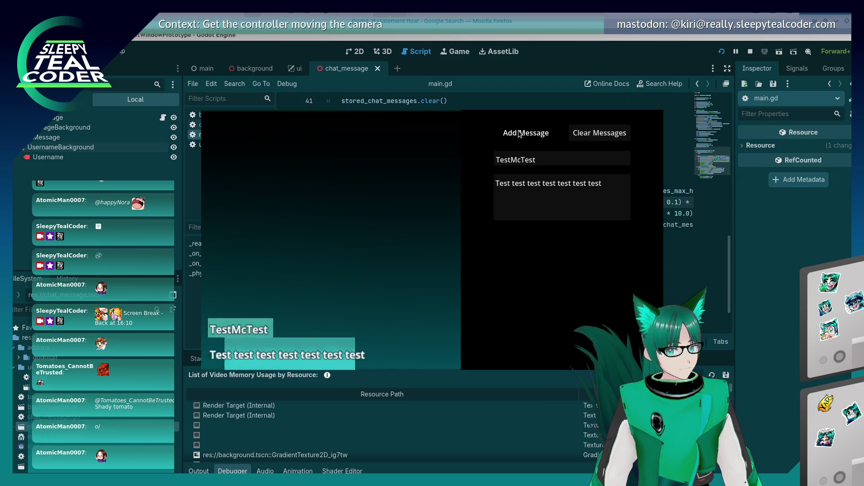
{"action": "left_click", "coordinate": [520, 134]}
{"action": "key", "text": "F8"}
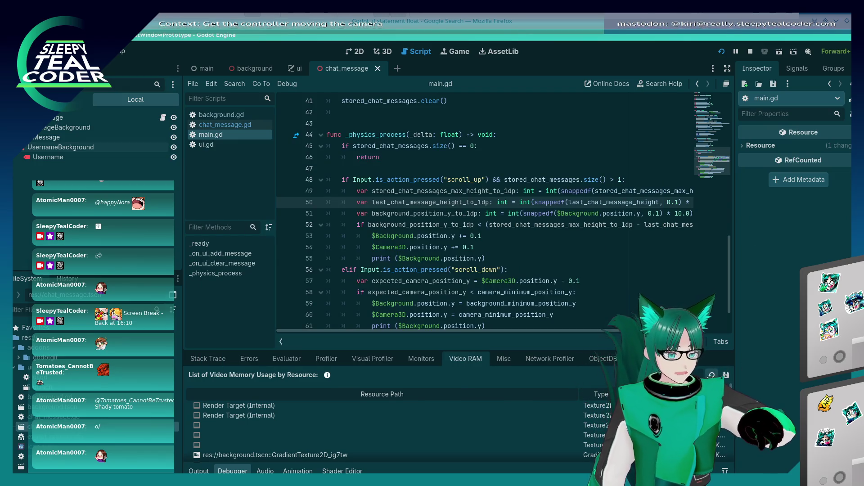
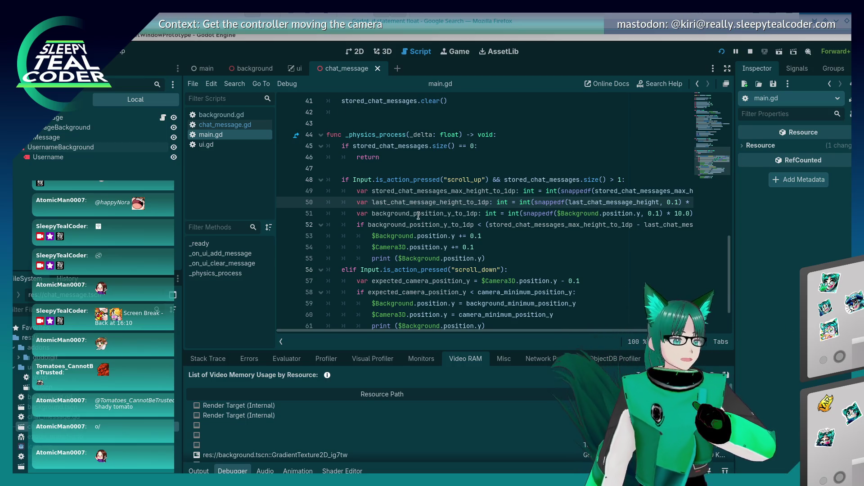
Step: Scroll main.gd down a little and switch to the running chat game window
{"action": "scroll", "coordinate": [418, 216], "scroll_direction": "down", "scroll_amount": 2}
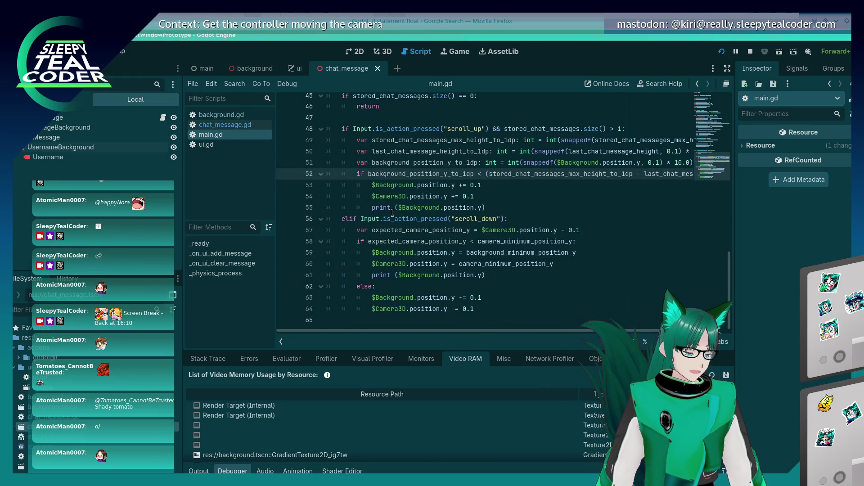
{"action": "key", "text": "alt+Tab"}
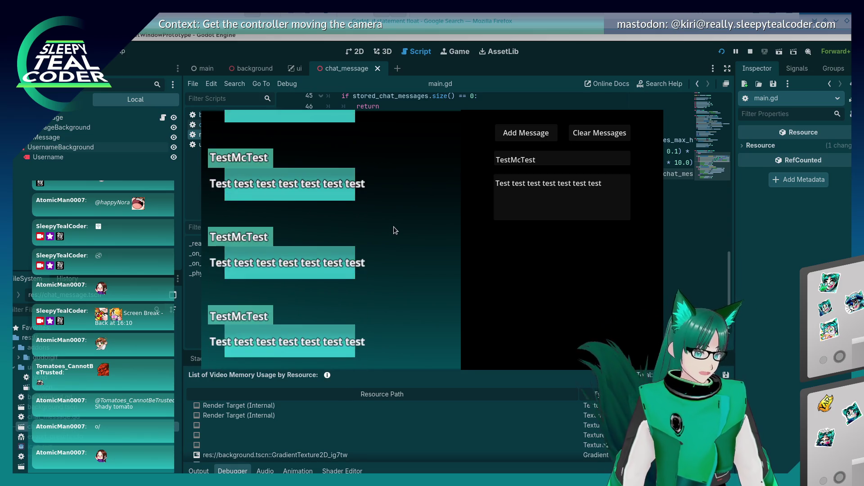
Step: Clear the chat, post 'Hello!' as User1, then rerun the game with F5
{"action": "left_click", "coordinate": [549, 158]}
{"action": "left_click", "coordinate": [599, 133]}
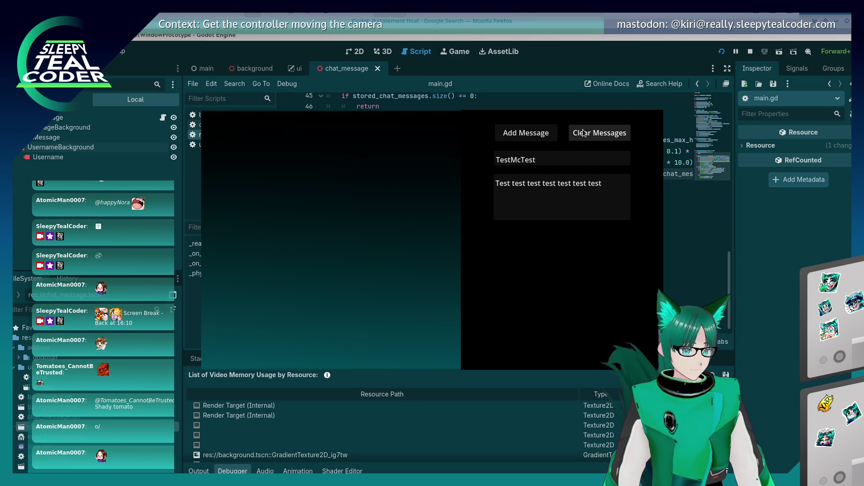
{"action": "key", "text": "ctrl+a"}
{"action": "type", "text": "User1"}
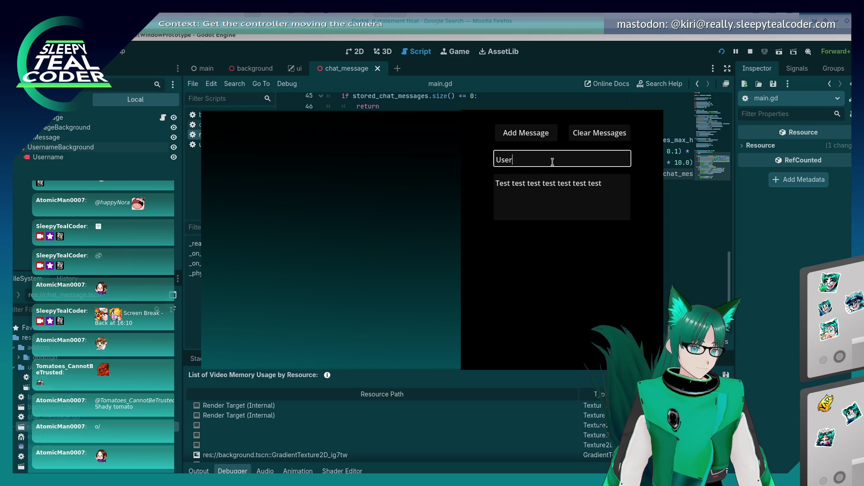
{"action": "left_click_drag", "start_coordinate": [615, 178], "coordinate": [451, 174]}
{"action": "type", "text": "Hello!"}
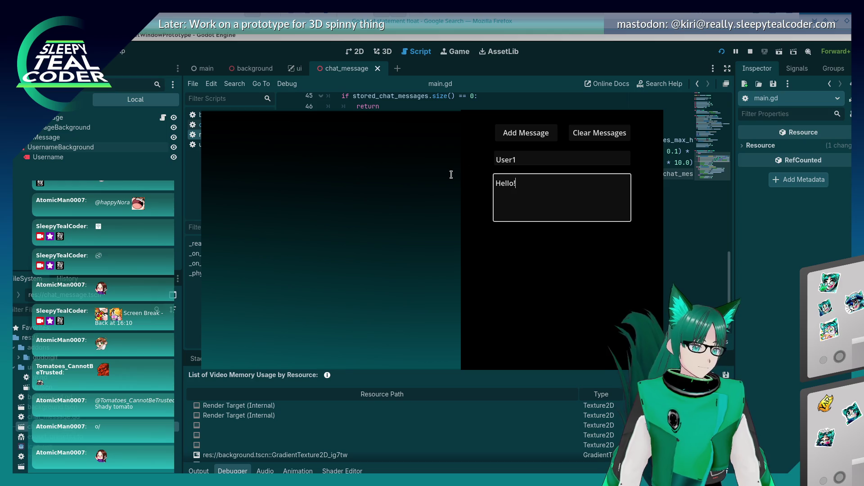
{"action": "left_click", "coordinate": [515, 139]}
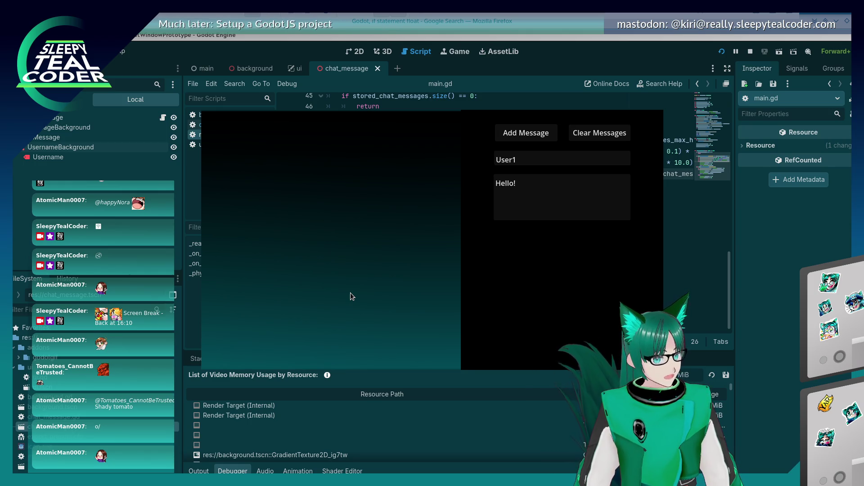
{"action": "key", "text": "F5"}
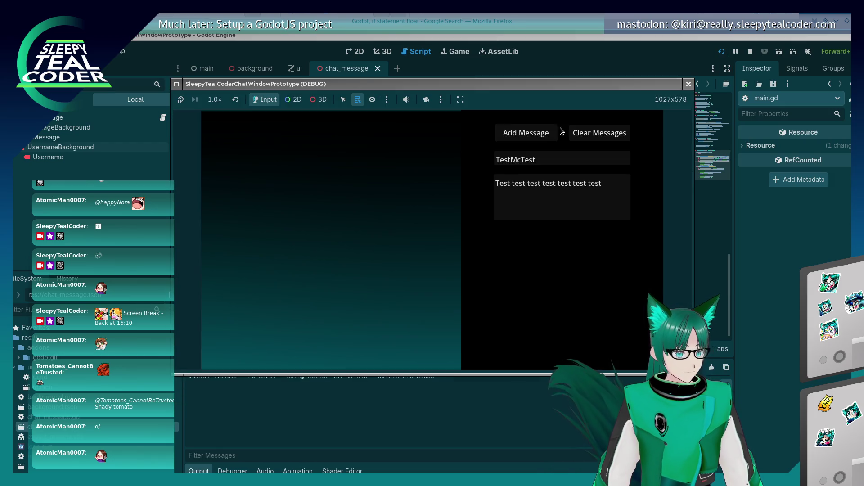
Step: Post the message 'Yarrrrrrrr' from User1
{"action": "double_click", "coordinate": [548, 156]}
{"action": "type", "text": "User1"}
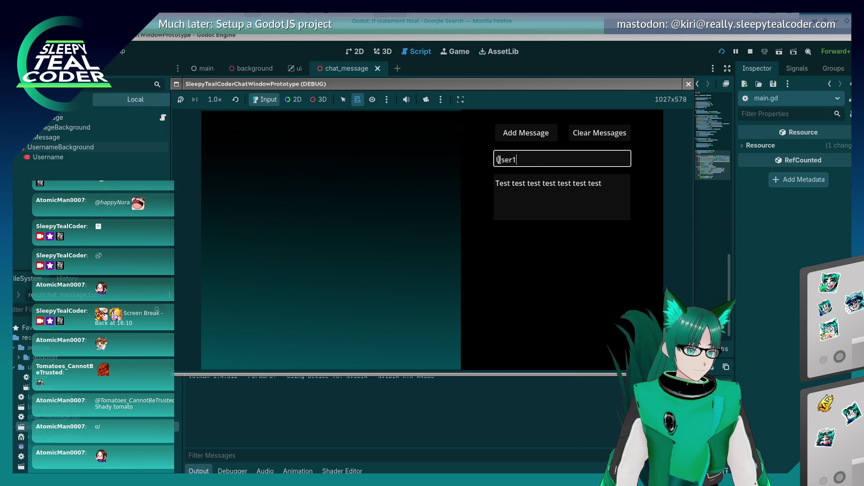
{"action": "triple_click", "coordinate": [619, 187]}
{"action": "type", "text": "Yarrrrrrrr"}
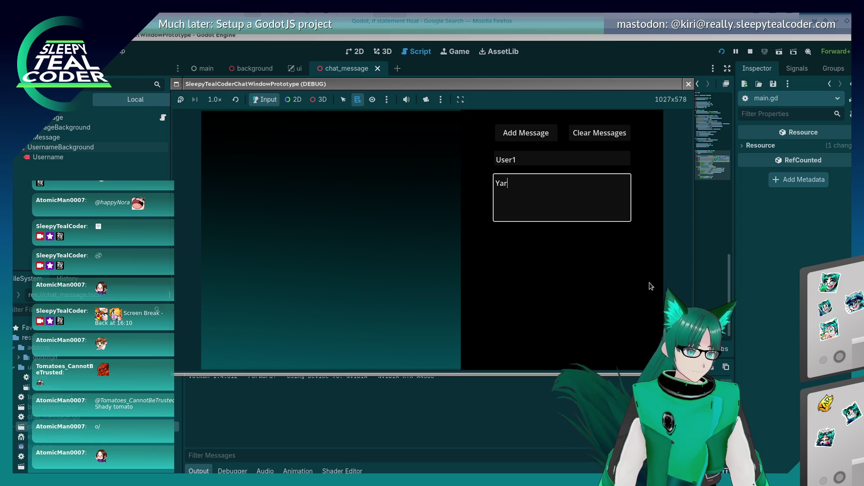
{"action": "left_click", "coordinate": [535, 141]}
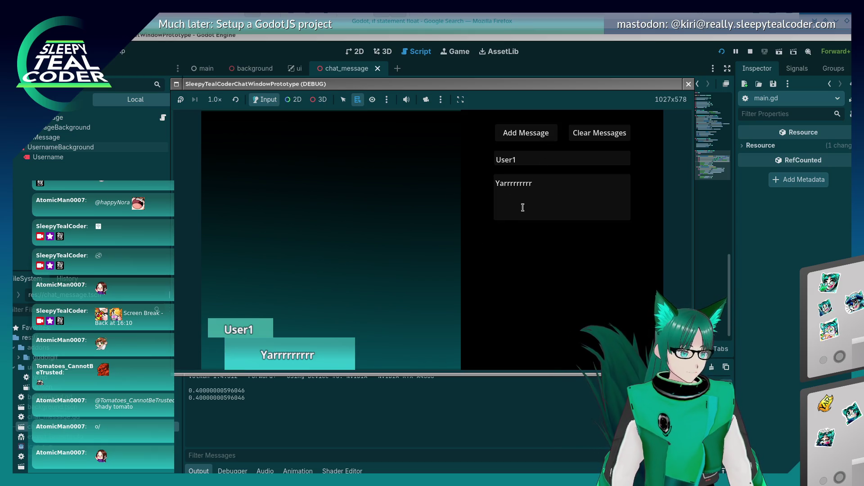
Step: Post User2's message 'Woooohoooooo'
{"action": "left_click", "coordinate": [533, 156]}
{"action": "type", "text": "2"}
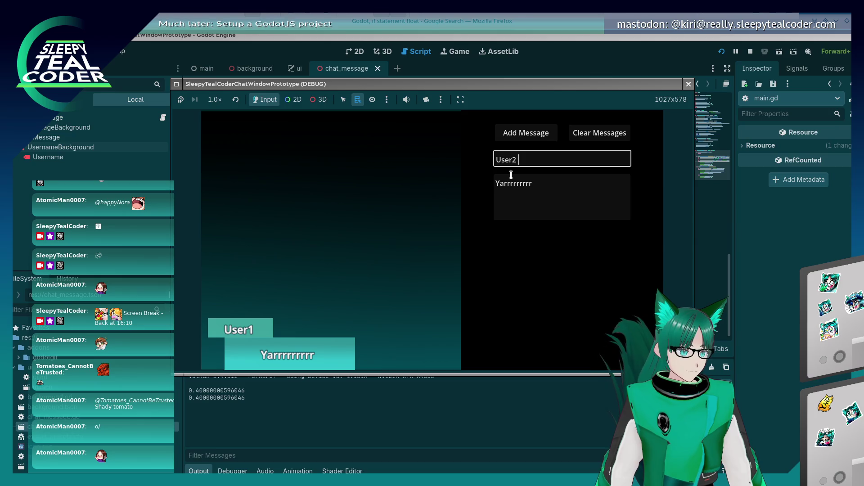
{"action": "left_click", "coordinate": [540, 183]}
{"action": "key", "text": "ctrl+a"}
{"action": "type", "text": "W"}
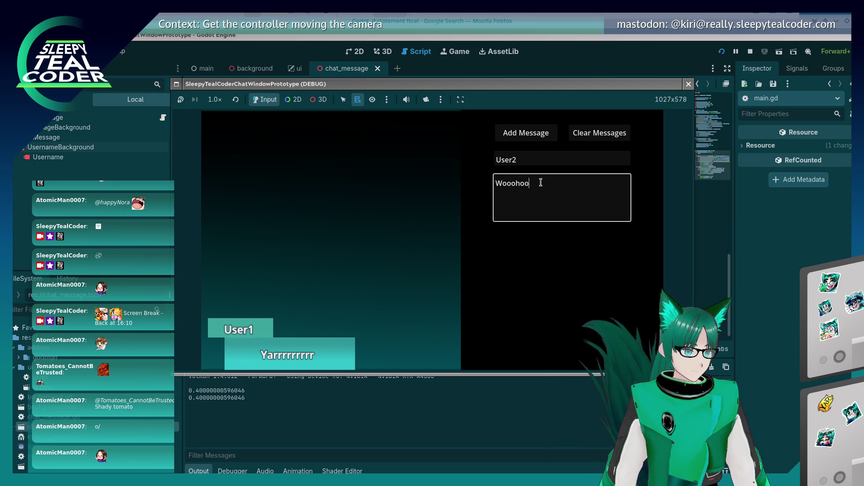
{"action": "left_click", "coordinate": [525, 132]}
Step: Post User3's message 'Meep Meep Vroom Vrooooom', then stop the running game
{"action": "left_click", "coordinate": [533, 159]}
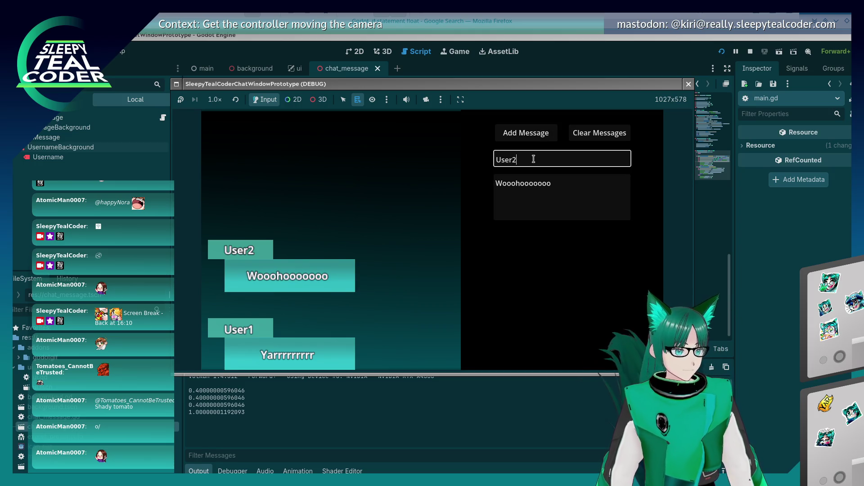
{"action": "type", "text": "3"}
{"action": "key", "text": "Tab"}
{"action": "key", "text": "ctrl+a"}
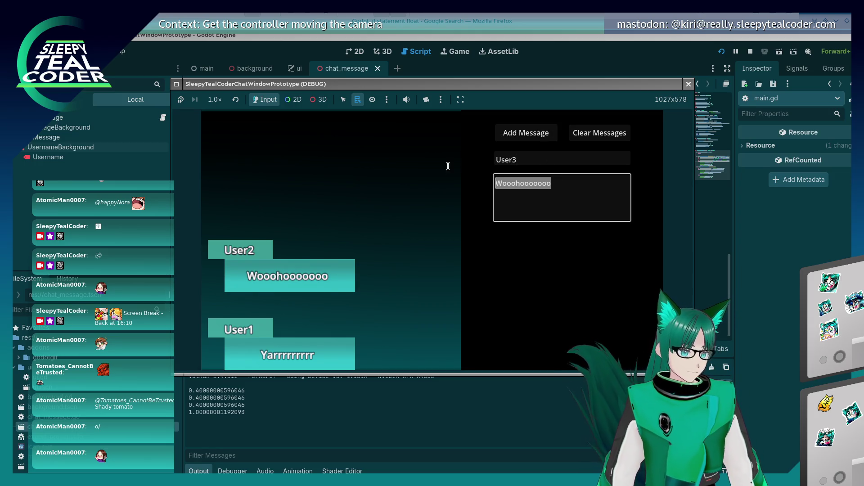
{"action": "type", "text": "Be"}
{"action": "key", "text": "BackSpace"}
{"action": "key", "text": "BackSpace"}
{"action": "type", "text": "Meep M"}
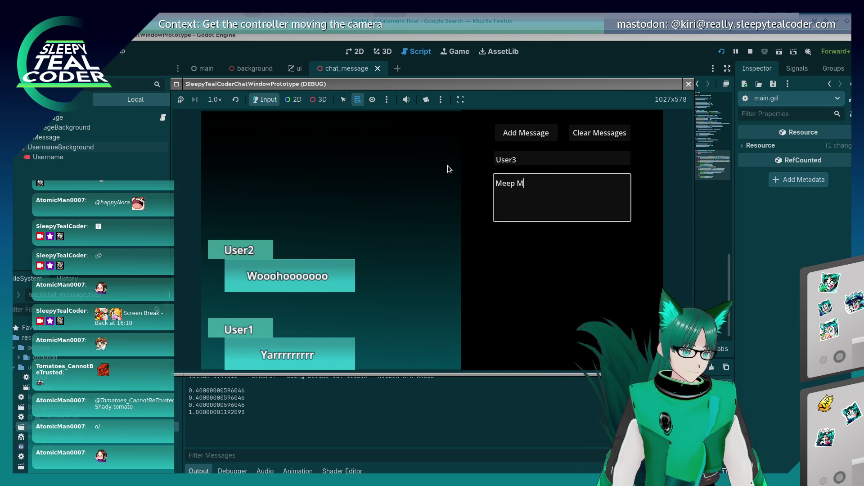
{"action": "type", "text": "eep Vroom Vrooooom"}
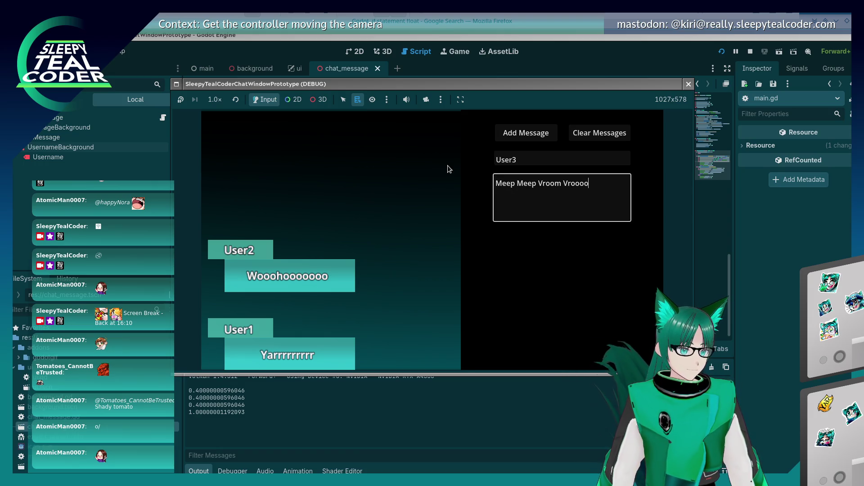
{"action": "left_click", "coordinate": [518, 140]}
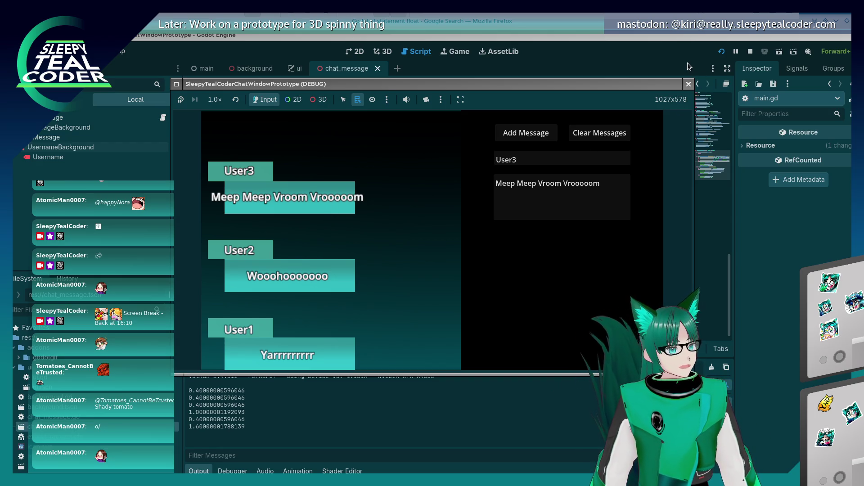
{"action": "left_click", "coordinate": [688, 84]}
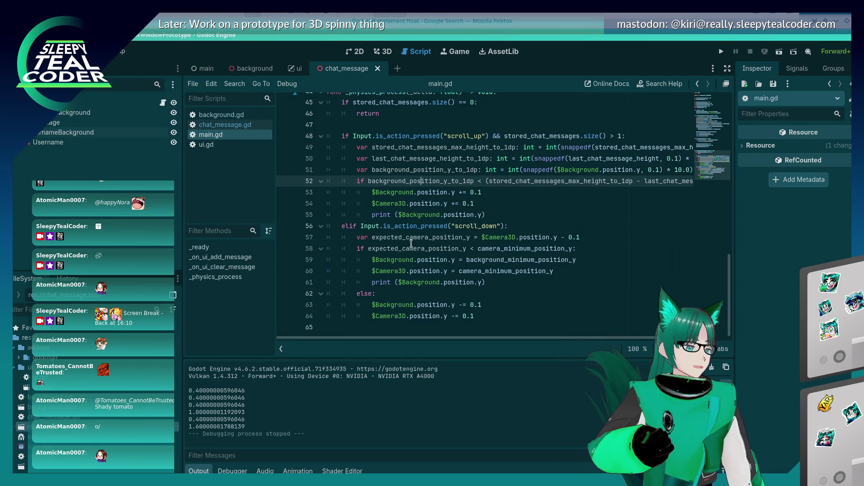
{"action": "left_click", "coordinate": [478, 240]}
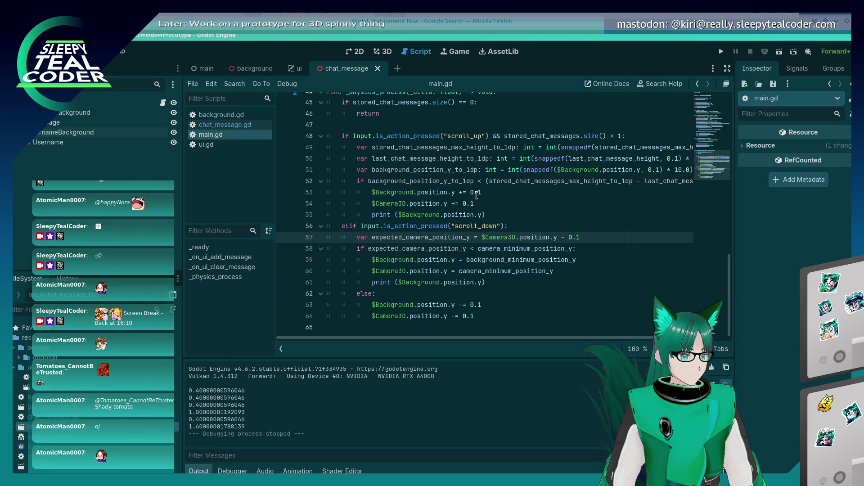
Step: In the 3D view, select the Message label and remove the line break from its Text
{"action": "left_click", "coordinate": [379, 53]}
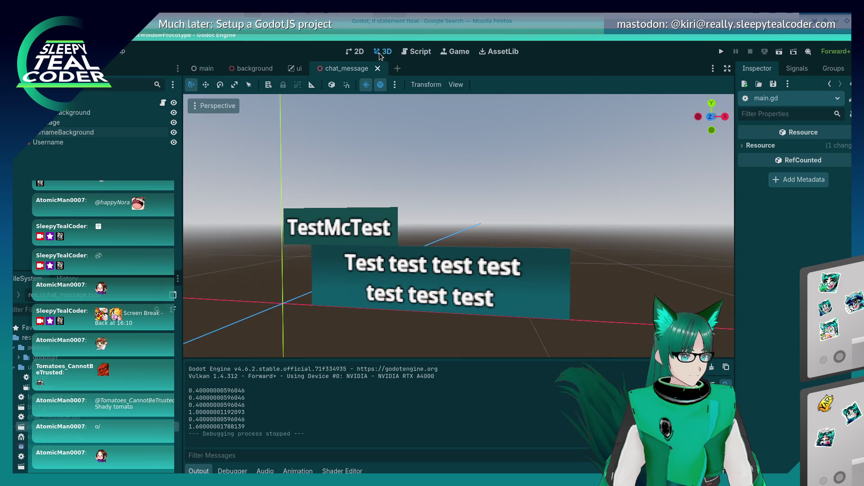
{"action": "left_click", "coordinate": [420, 288]}
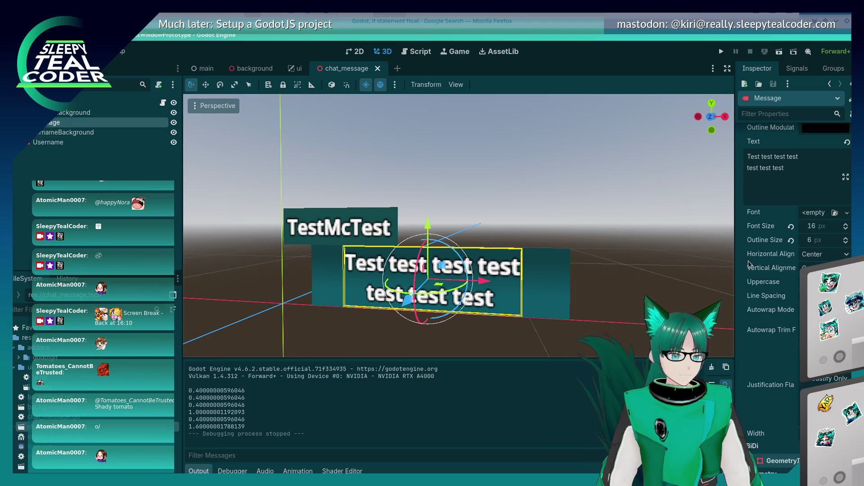
{"action": "scroll", "coordinate": [743, 281], "scroll_direction": "down", "scroll_amount": 5}
{"action": "scroll", "coordinate": [743, 281], "scroll_direction": "up", "scroll_amount": 9}
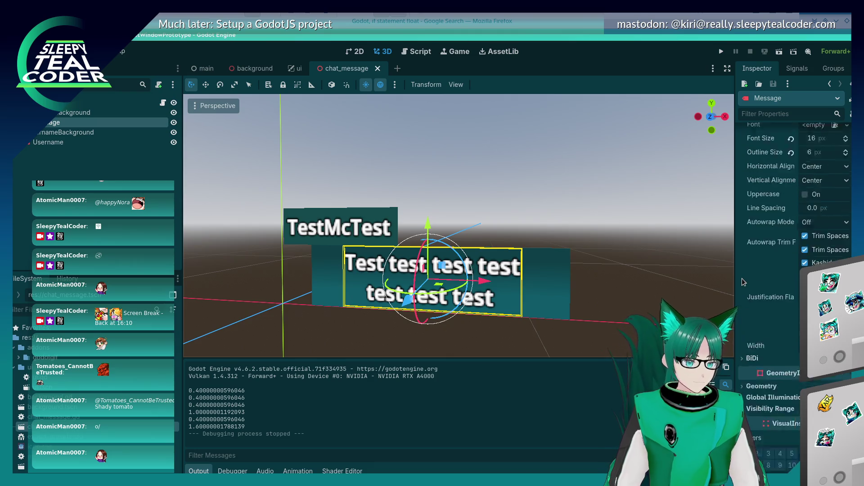
{"action": "scroll", "coordinate": [758, 135], "scroll_direction": "up", "scroll_amount": 1}
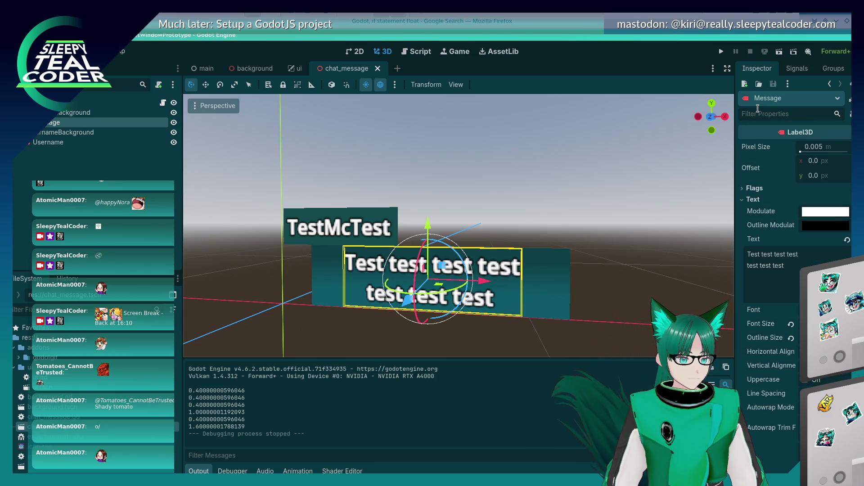
{"action": "left_click", "coordinate": [793, 265]}
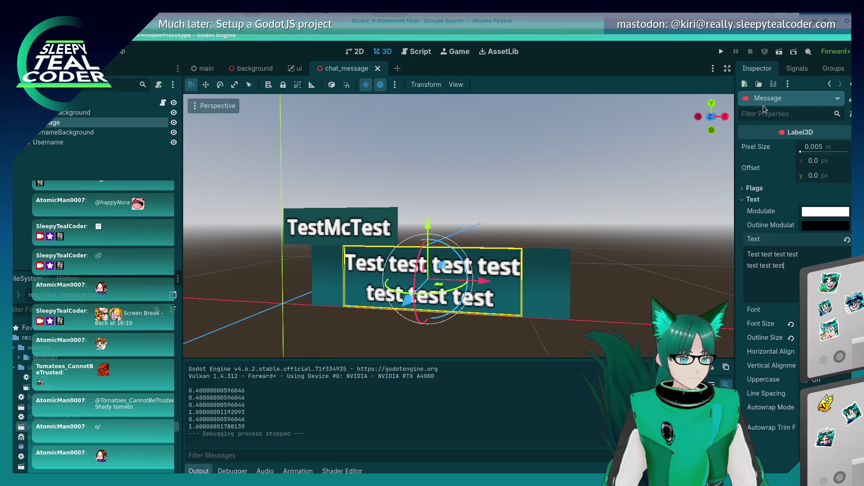
{"action": "key", "text": "BackSpace"}
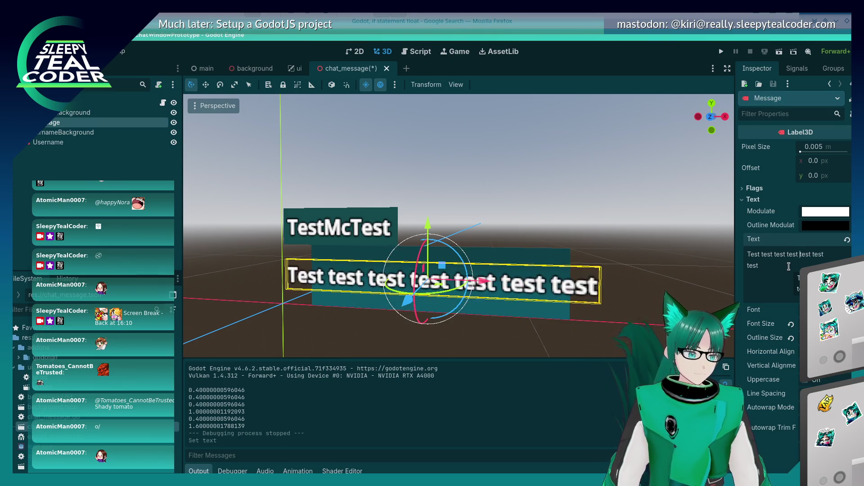
Step: Filter the Inspector for 'wrap' and set Autowrap Mode to Arbitrary
{"action": "left_click", "coordinate": [778, 114]}
{"action": "type", "text": "wrap"}
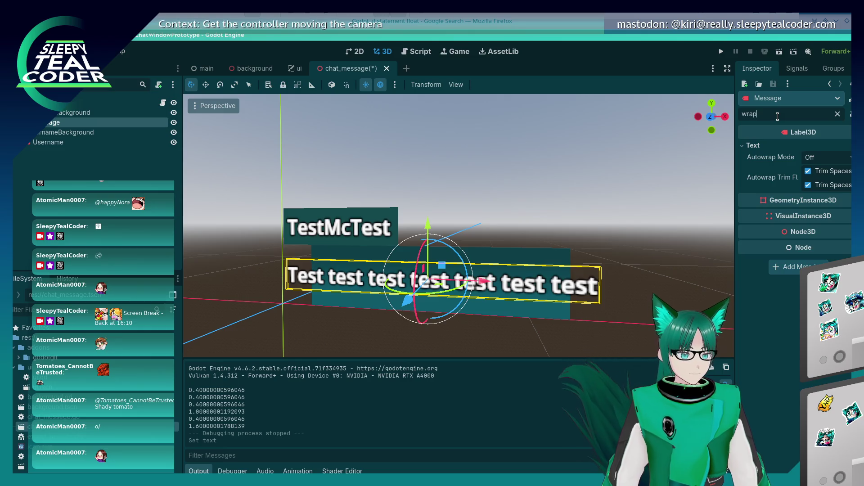
{"action": "left_click", "coordinate": [819, 158]}
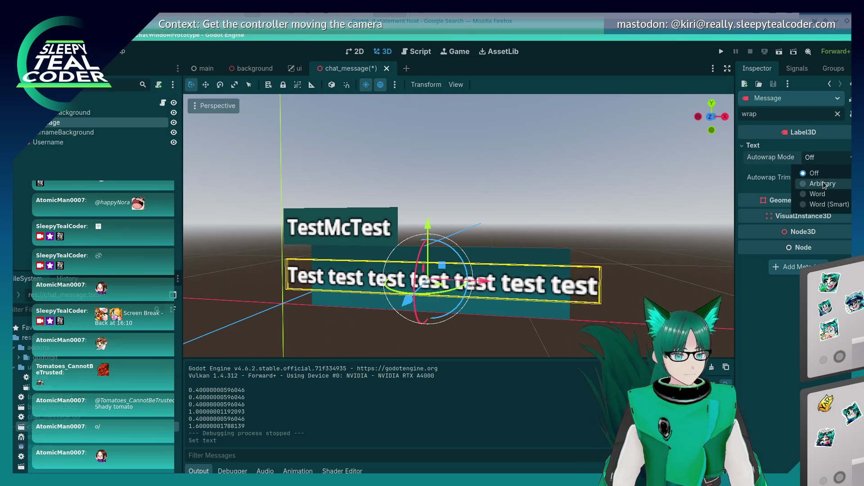
{"action": "left_click", "coordinate": [825, 204]}
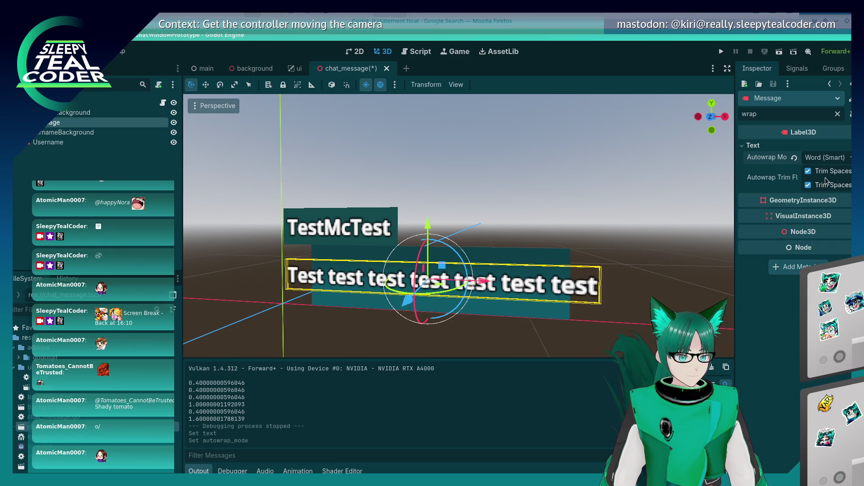
{"action": "left_click", "coordinate": [830, 158]}
{"action": "left_click", "coordinate": [828, 182]}
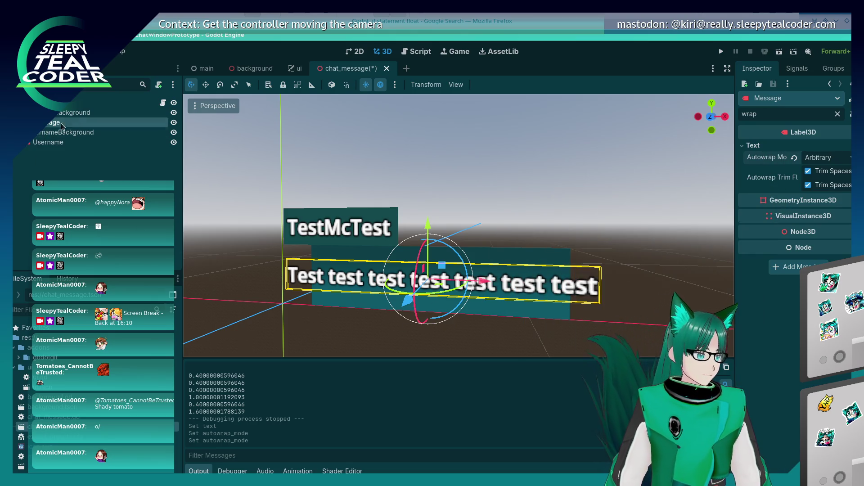
Step: Group the MessageBackground node so its children select it as a whole
{"action": "left_click", "coordinate": [504, 254], "text": "shift"}
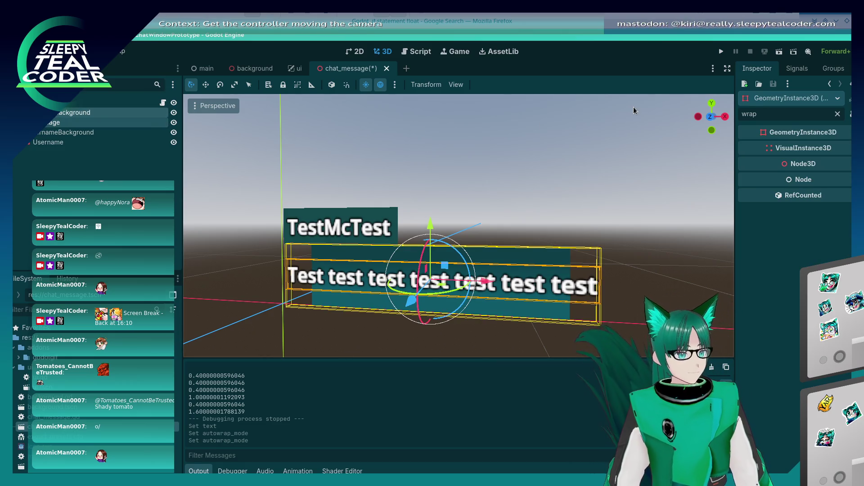
{"action": "left_click", "coordinate": [298, 86]}
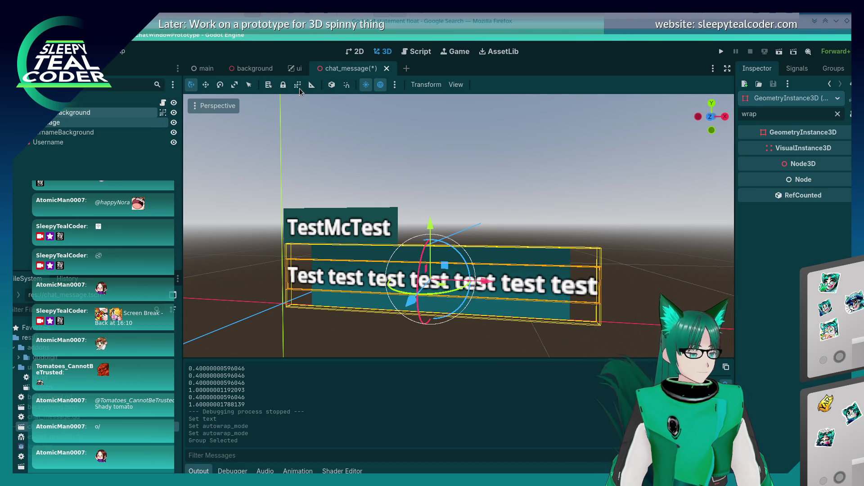
{"action": "left_click", "coordinate": [297, 85]}
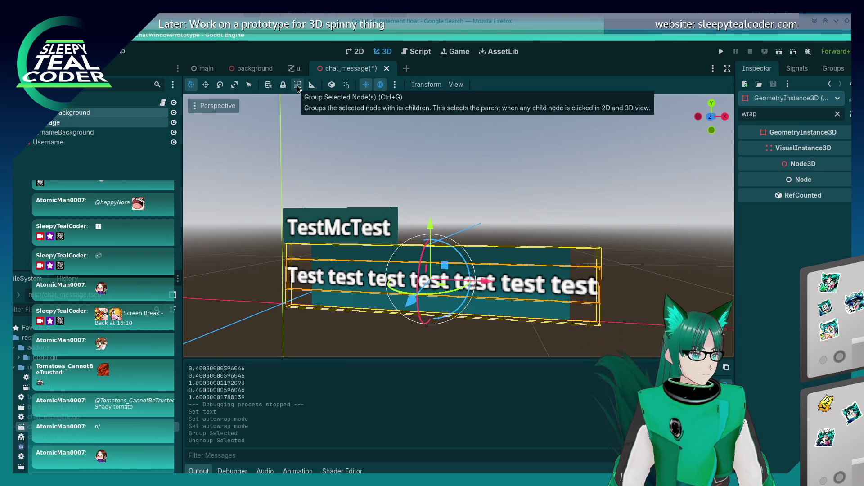
{"action": "left_click", "coordinate": [297, 85]}
{"action": "left_click", "coordinate": [558, 287]}
{"action": "left_click", "coordinate": [558, 287]}
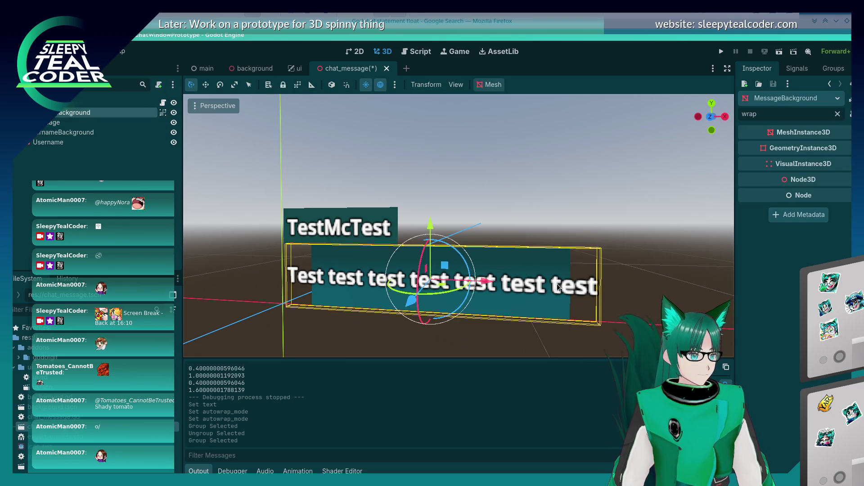
Step: On the Message label, try changing Pixel Size, then undo it back to 0.005
{"action": "left_click", "coordinate": [77, 122]}
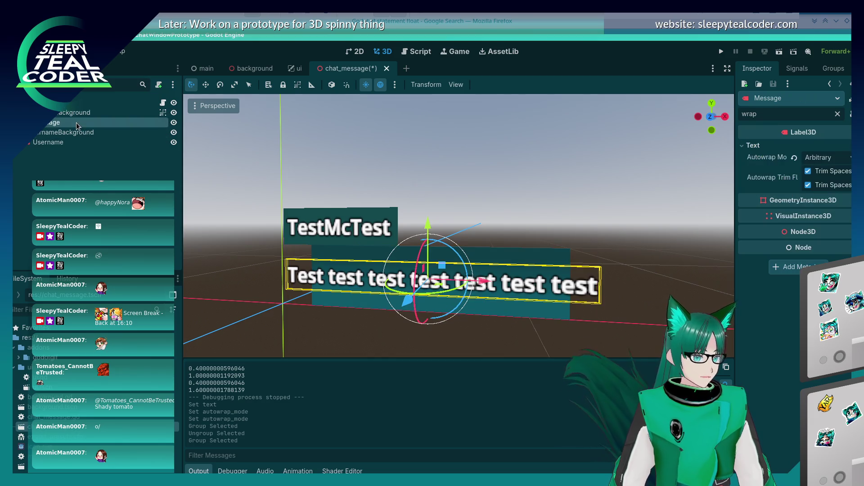
{"action": "left_click", "coordinate": [838, 114]}
{"action": "scroll", "coordinate": [764, 330], "scroll_direction": "down", "scroll_amount": 5}
{"action": "scroll", "coordinate": [762, 328], "scroll_direction": "down", "scroll_amount": 3}
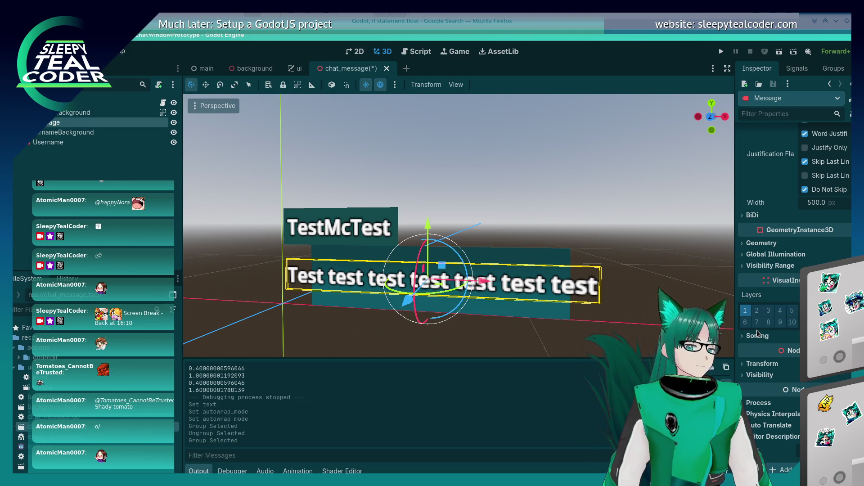
{"action": "left_click", "coordinate": [752, 364]}
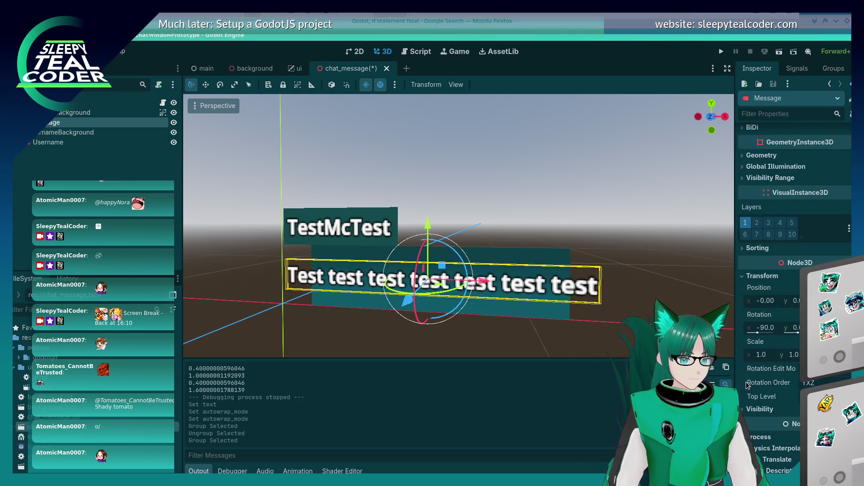
{"action": "scroll", "coordinate": [743, 386], "scroll_direction": "up", "scroll_amount": 8}
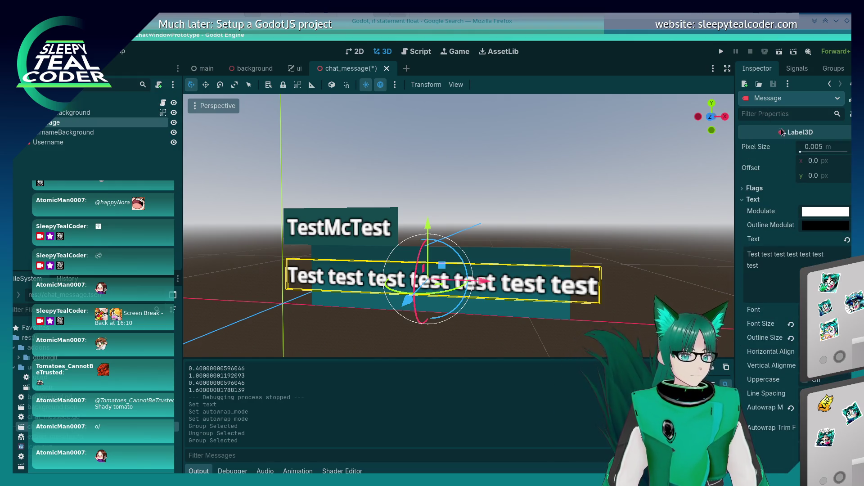
{"action": "left_click_drag", "start_coordinate": [802, 152], "coordinate": [802, 152]}
{"action": "key", "text": "ctrl+z"}
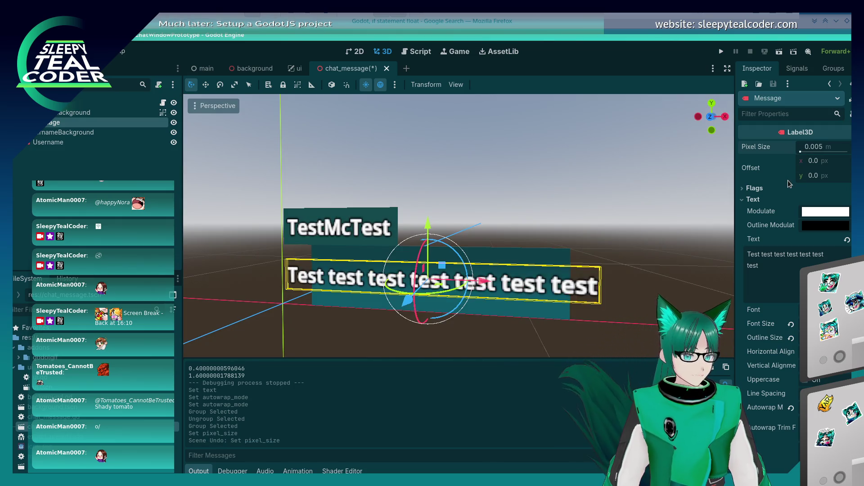
Step: Filter the Inspector by 'size', then switch to the Google results in Firefox
{"action": "left_click", "coordinate": [777, 114]}
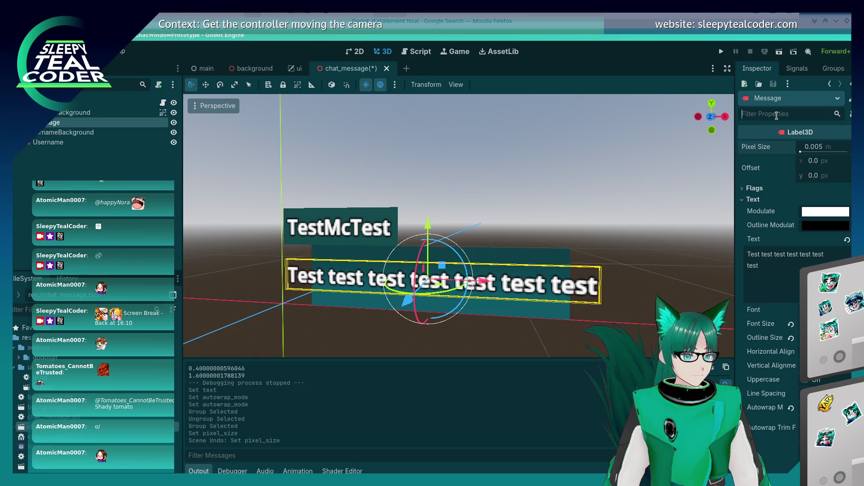
{"action": "type", "text": "size"}
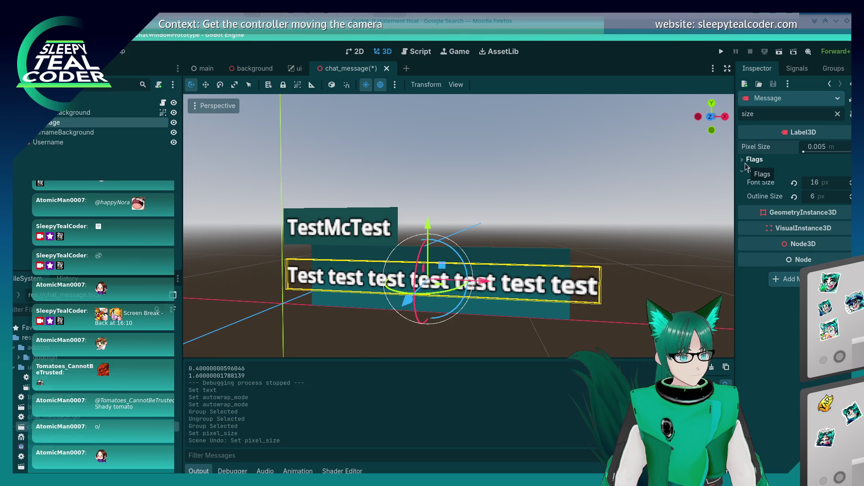
{"action": "left_click", "coordinate": [590, 16]}
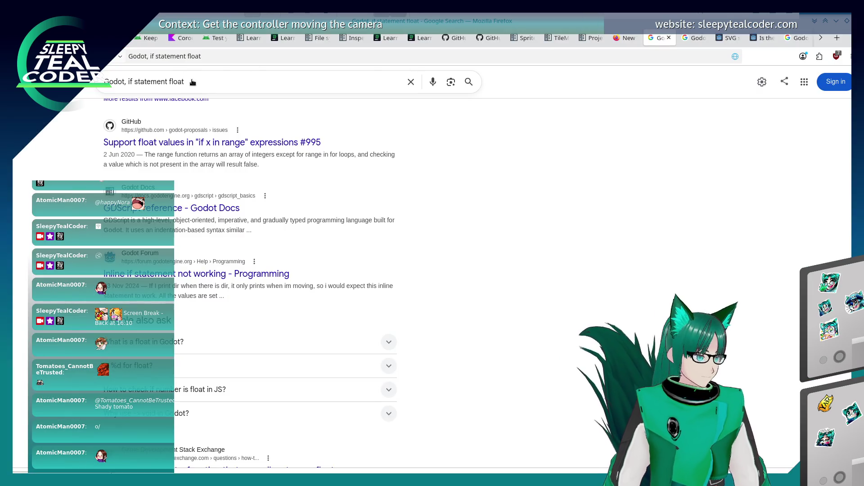
Step: Search 'Godot, Label word wrap' and read the forum thread on autowrap breaking at every space
{"action": "left_click_drag", "start_coordinate": [128, 82], "coordinate": [185, 81]}
{"action": "type", "text": "Labe"}
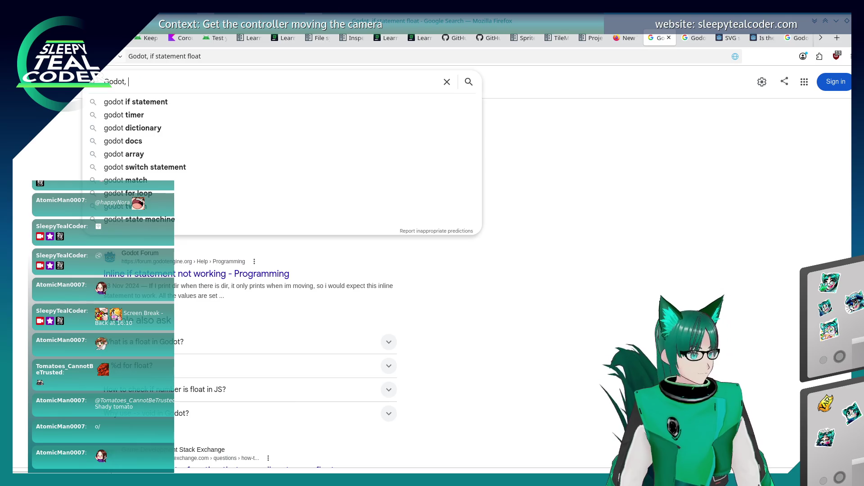
{"action": "type", "text": "l word wrap"}
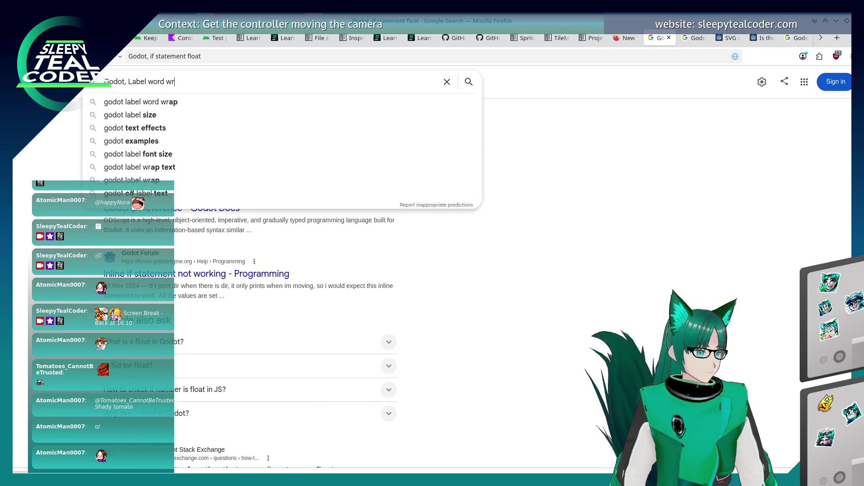
{"action": "key", "text": "Return"}
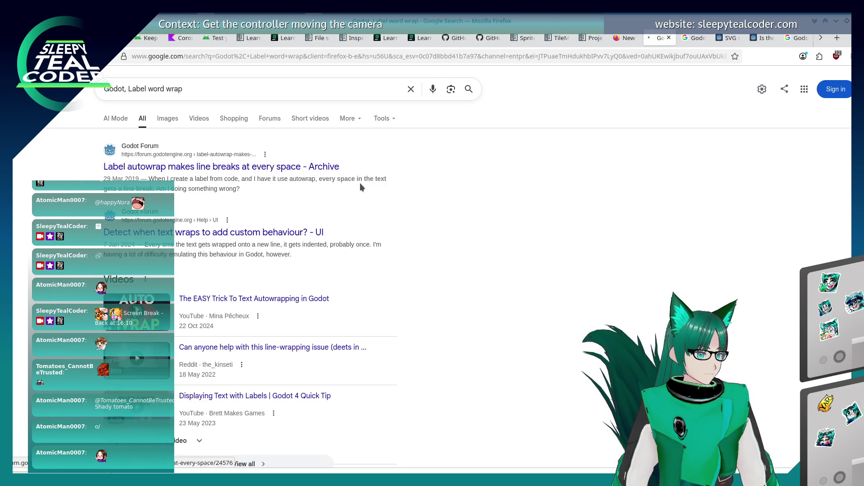
{"action": "left_click", "coordinate": [361, 183]}
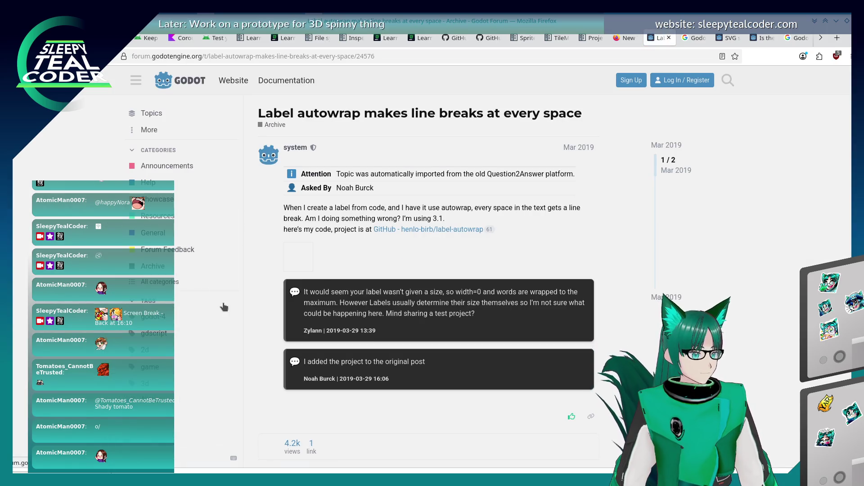
{"action": "scroll", "coordinate": [226, 309], "scroll_direction": "down", "scroll_amount": 3}
{"action": "scroll", "coordinate": [234, 297], "scroll_direction": "down", "scroll_amount": 4}
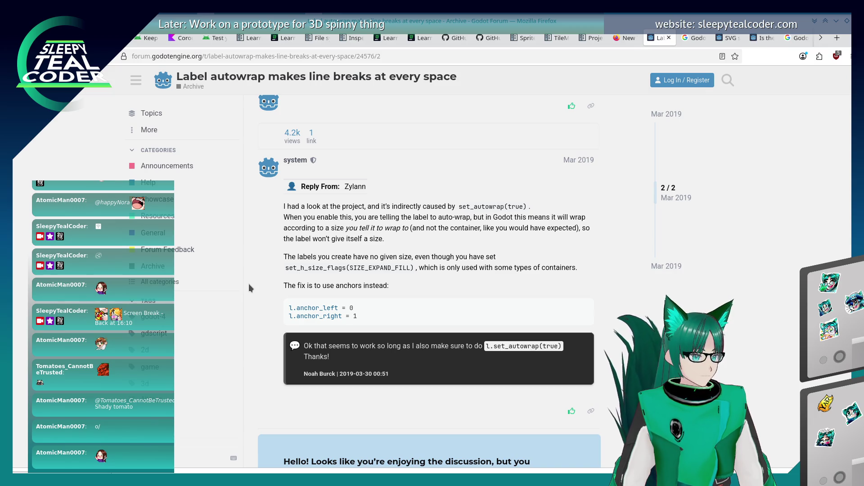
{"action": "key", "text": "alt+Tab"}
{"action": "key", "text": "alt+Tab"}
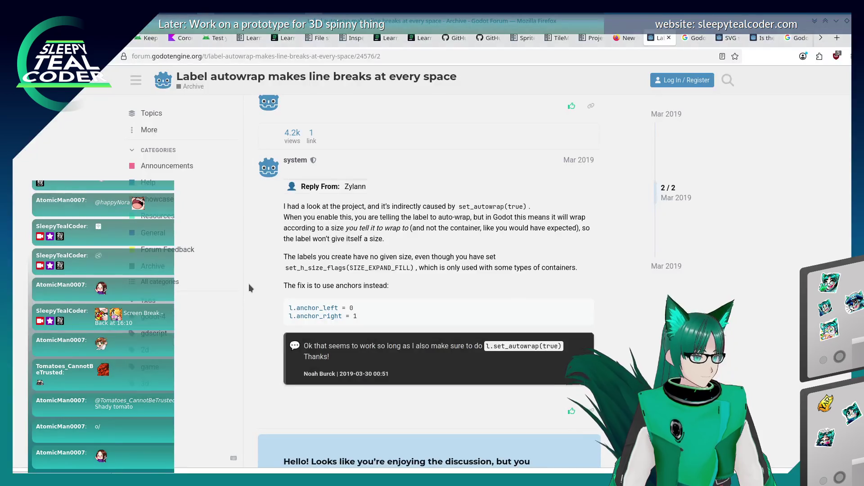
{"action": "key", "text": "alt+Tab"}
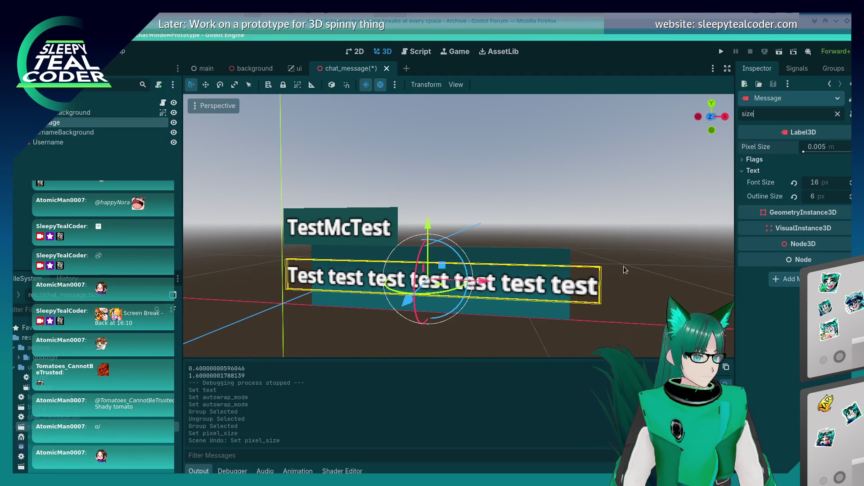
Step: Filter the Inspector by 'auto' and set the Message label's Autowrap Mode to Word
{"action": "key", "text": "ctrl+a"}
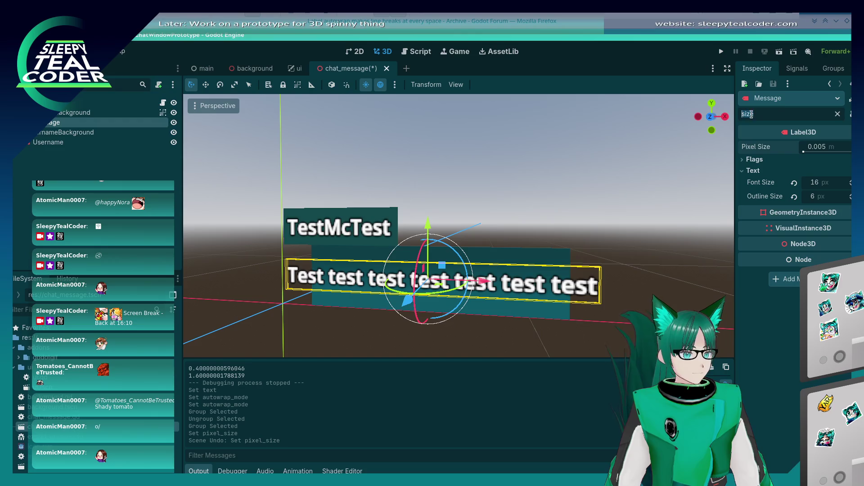
{"action": "type", "text": "auto"}
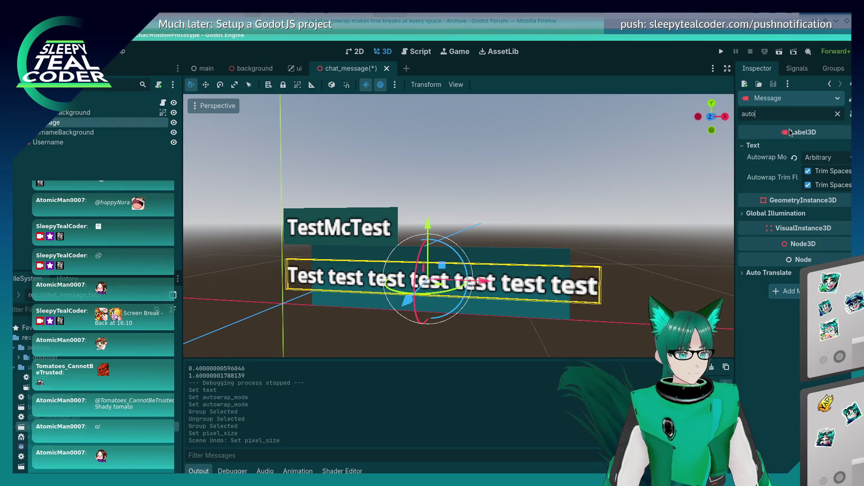
{"action": "mouse_move", "coordinate": [769, 161]}
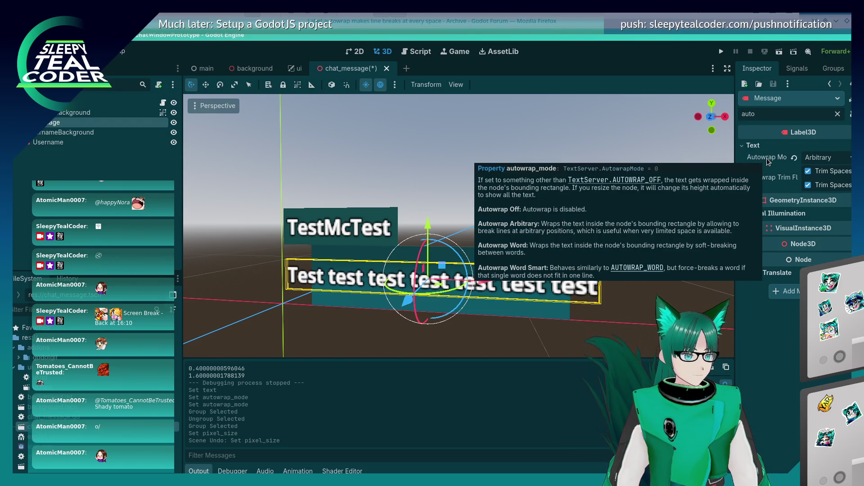
{"action": "mouse_move", "coordinate": [773, 181]}
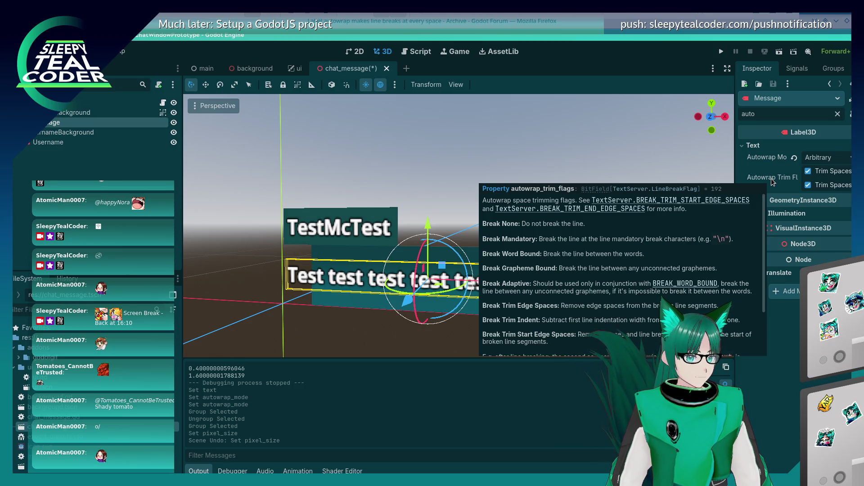
{"action": "left_click", "coordinate": [816, 159]}
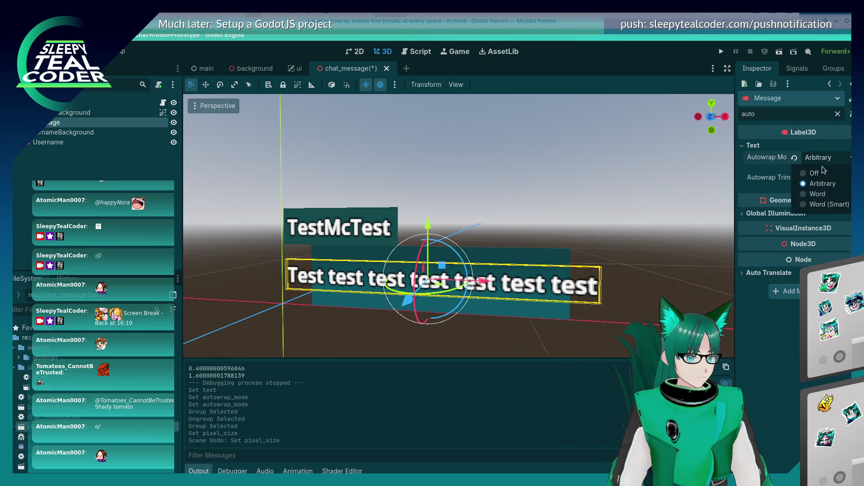
{"action": "left_click", "coordinate": [824, 195]}
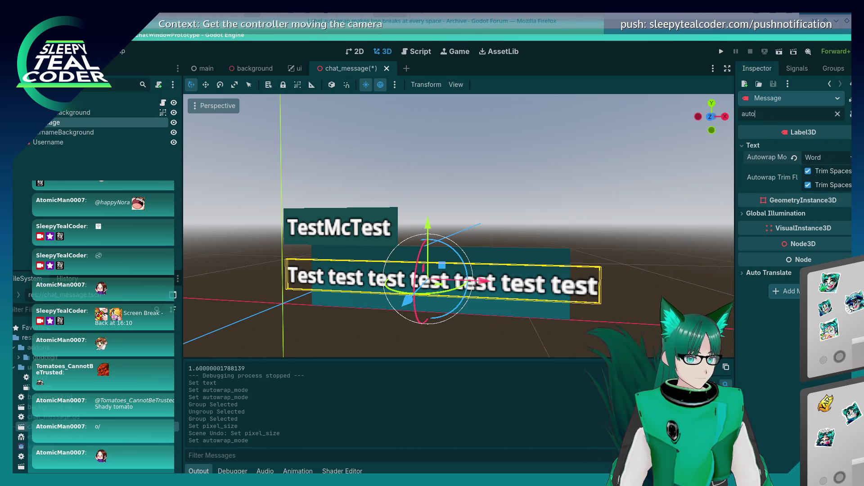
Step: Split the label's test text onto two lines, then save and run the game
{"action": "left_click", "coordinate": [838, 114]}
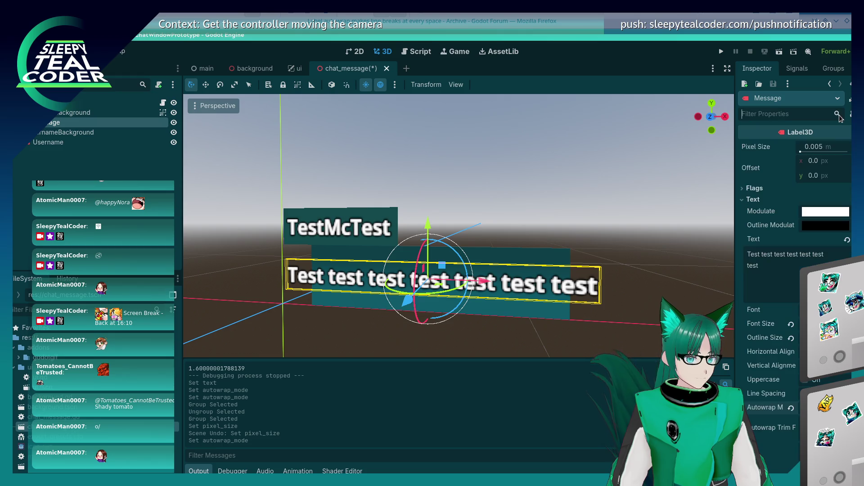
{"action": "left_click", "coordinate": [786, 272]}
{"action": "key", "text": "BackSpace"}
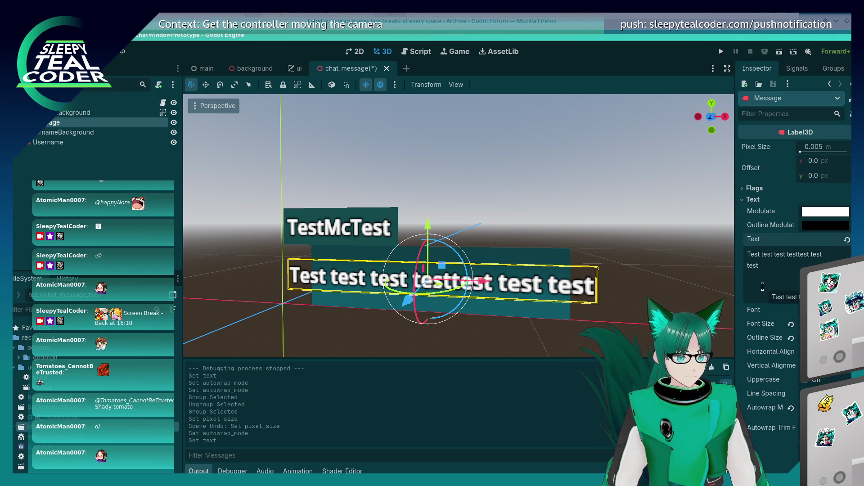
{"action": "key", "text": "Return"}
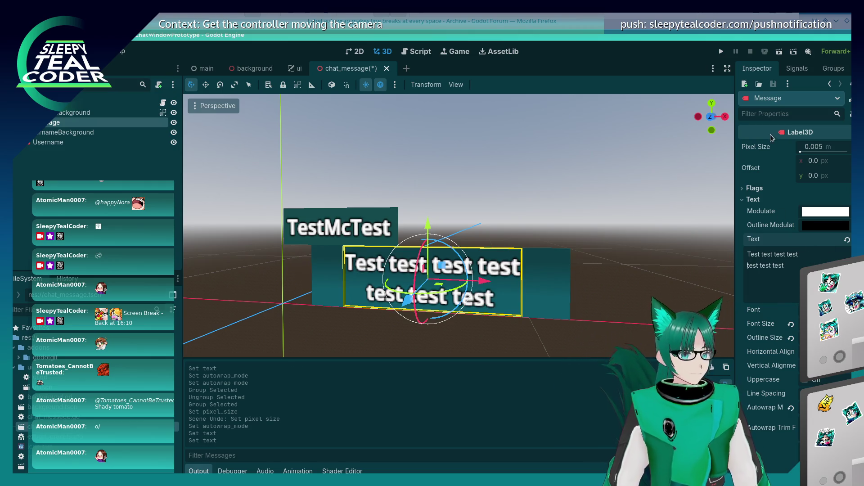
{"action": "left_click", "coordinate": [721, 51]}
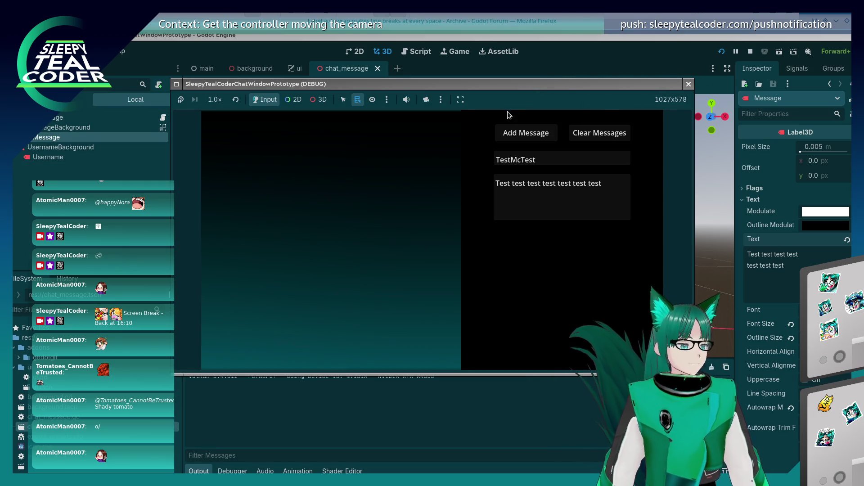
Step: Add four test messages, stop the game, and open the chat_message.gd script
{"action": "left_click", "coordinate": [543, 132]}
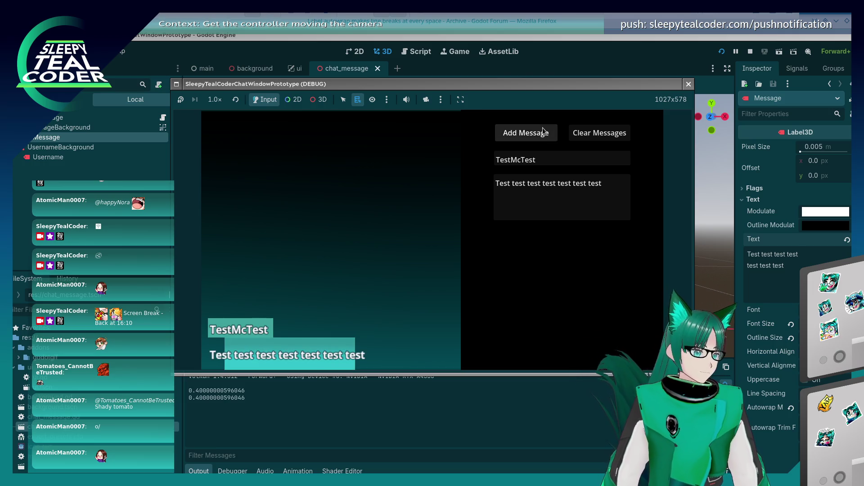
{"action": "left_click", "coordinate": [543, 131]}
{"action": "left_click", "coordinate": [543, 131]}
{"action": "left_click", "coordinate": [543, 131]}
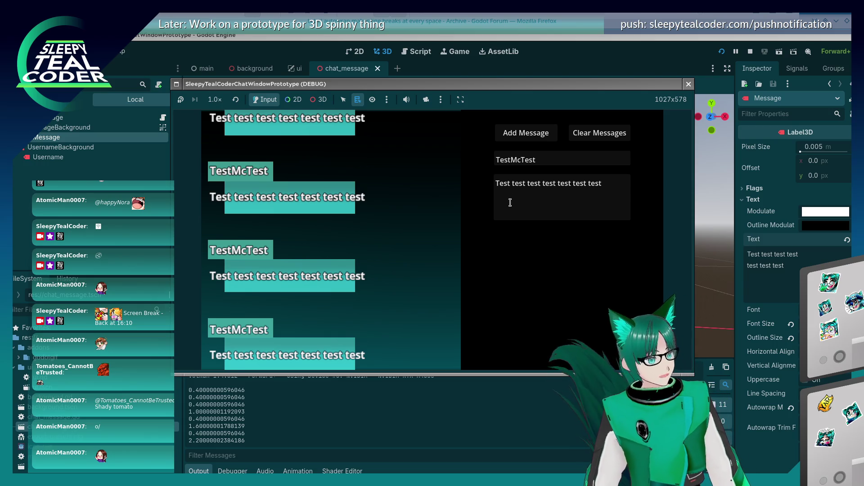
{"action": "left_click", "coordinate": [687, 84]}
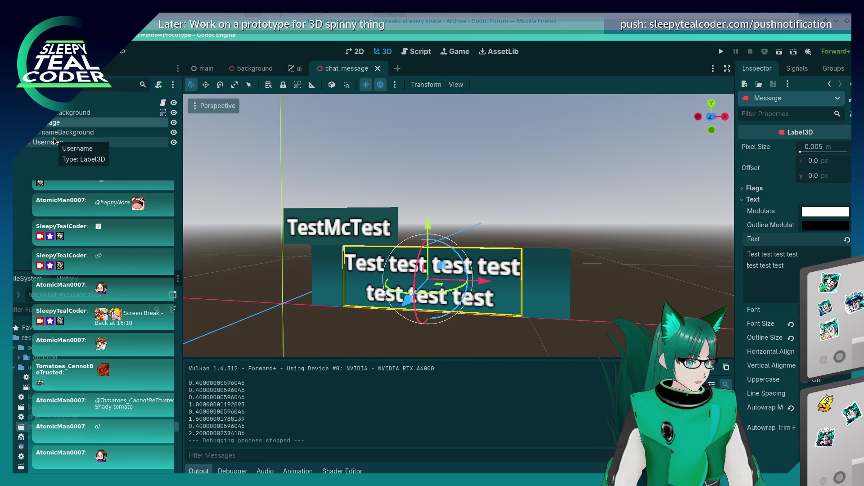
{"action": "left_click", "coordinate": [163, 103]}
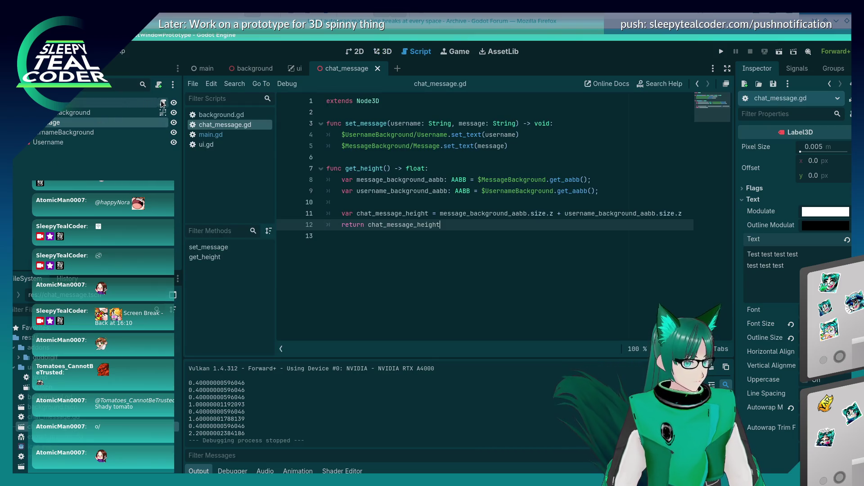
Step: Add a $MessageBackground/Message.set_wrap(true) line to chat_message.gd and save it
{"action": "left_click", "coordinate": [442, 203]}
{"action": "left_click", "coordinate": [540, 138]}
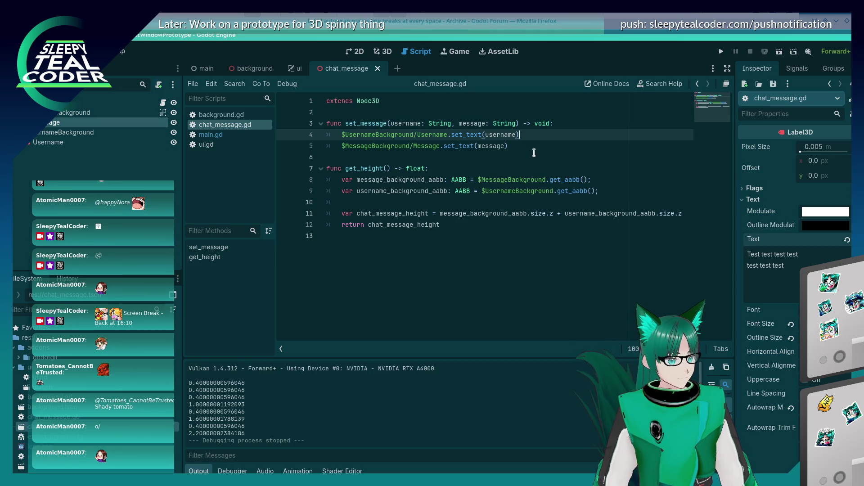
{"action": "left_click", "coordinate": [402, 110]}
{"action": "left_click", "coordinate": [569, 124]}
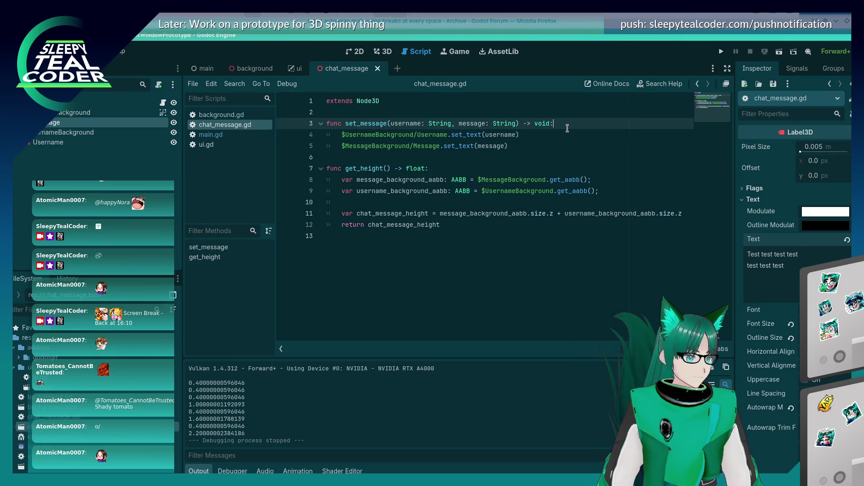
{"action": "key", "text": "Down"}
{"action": "key", "text": "Down"}
{"action": "key", "text": "Down"}
{"action": "key", "text": "Up"}
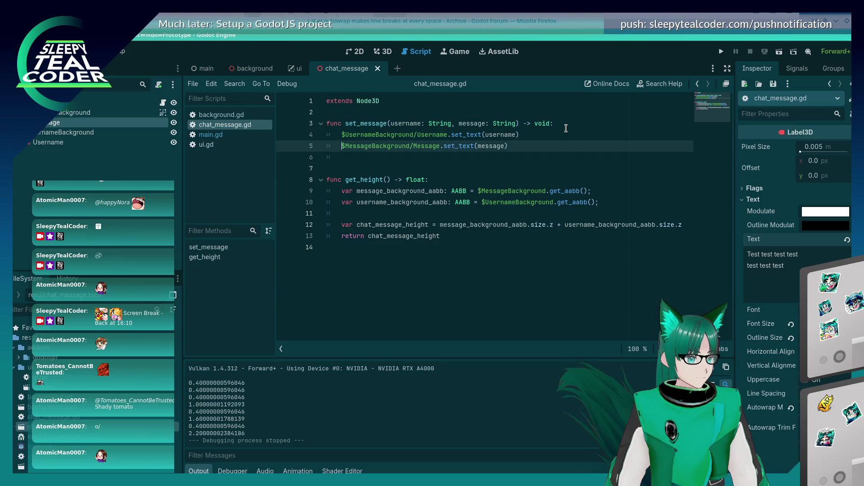
{"action": "key", "text": "Return"}
{"action": "key", "text": "ctrl+v"}
{"action": "key", "text": "BackSpace"}
{"action": "key", "text": "BackSpace"}
{"action": "key", "text": "BackSpace"}
{"action": "key", "text": "BackSpace"}
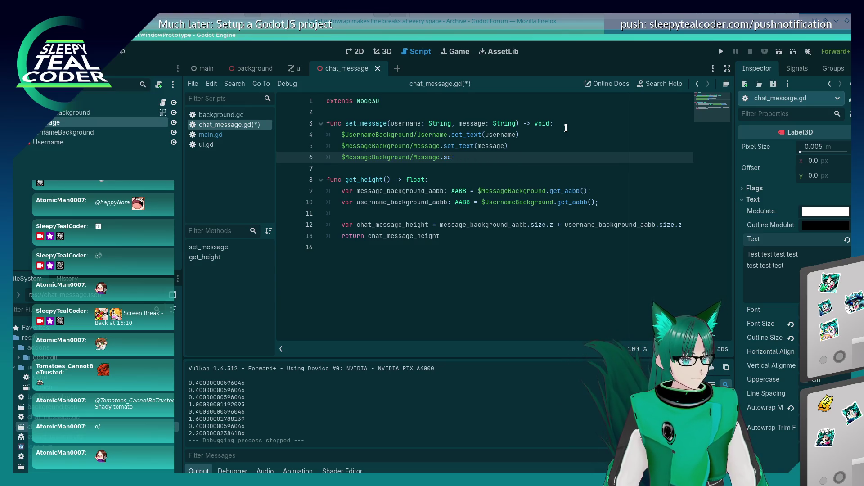
{"action": "type", "text": "set_wr"}
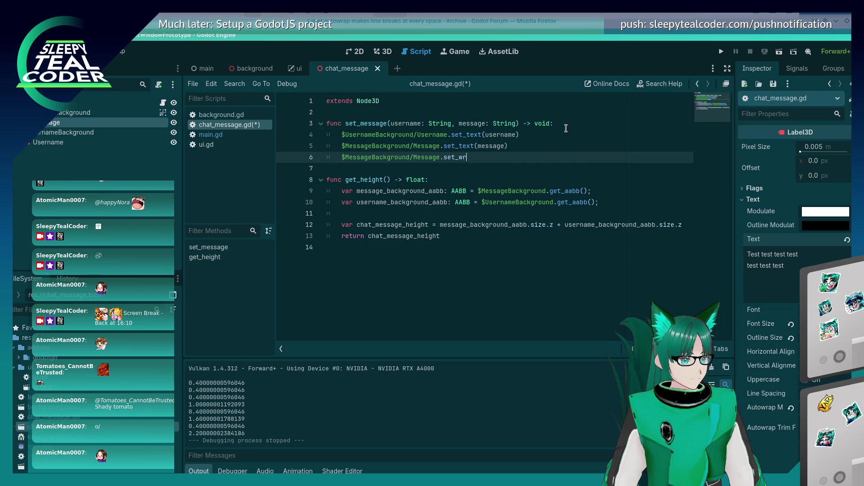
{"action": "type", "text": "ap(true)"}
{"action": "key", "text": "ctrl+s"}
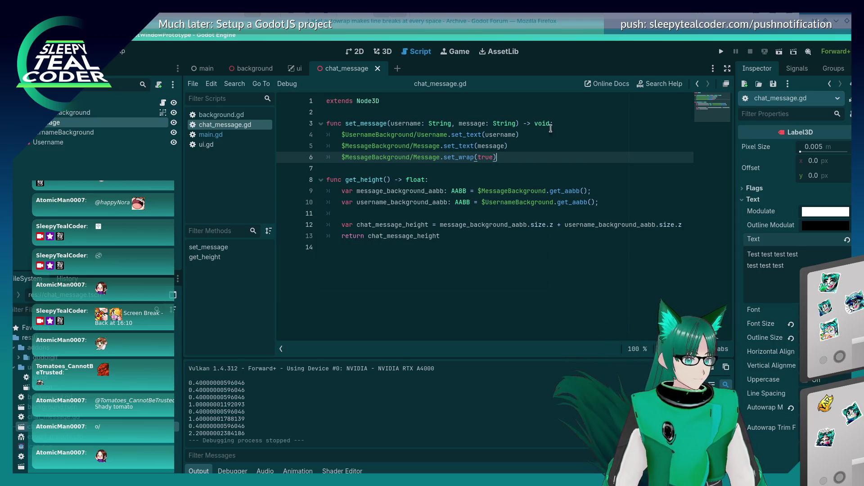
Step: Run and add a message, then delete the erroring set_wrap line and save
{"action": "left_click", "coordinate": [722, 51]}
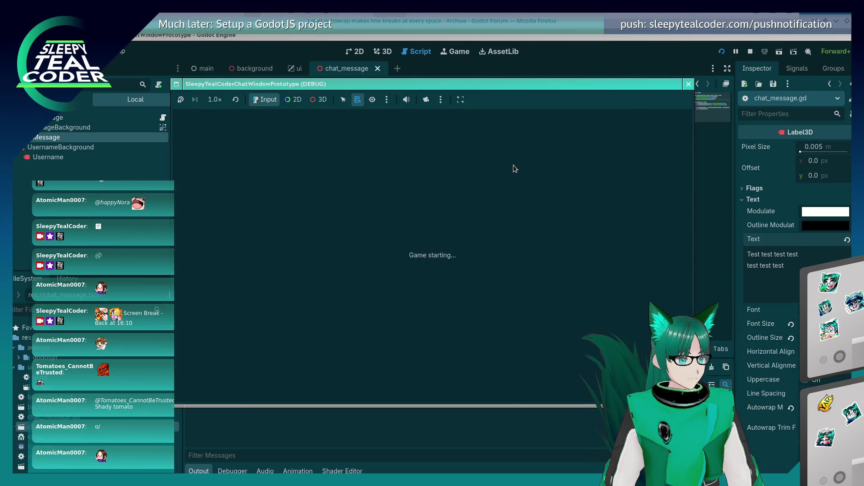
{"action": "left_click", "coordinate": [522, 133]}
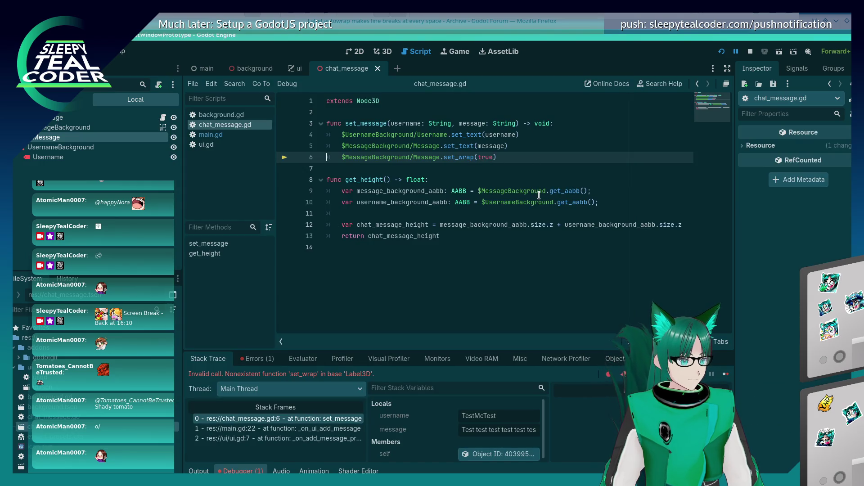
{"action": "key", "text": "shift+Home"}
{"action": "key", "text": "shift+Home"}
{"action": "key", "text": "BackSpace"}
{"action": "key", "text": "BackSpace"}
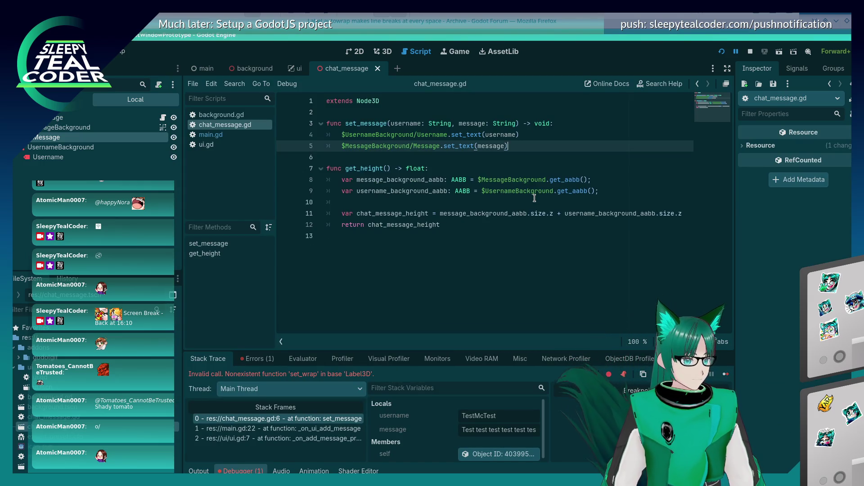
{"action": "key", "text": "ctrl+s"}
Step: Back in Google, search 'Godot, Label3D word wrap' and scroll to the Label3D docs result
{"action": "left_click", "coordinate": [515, 17]}
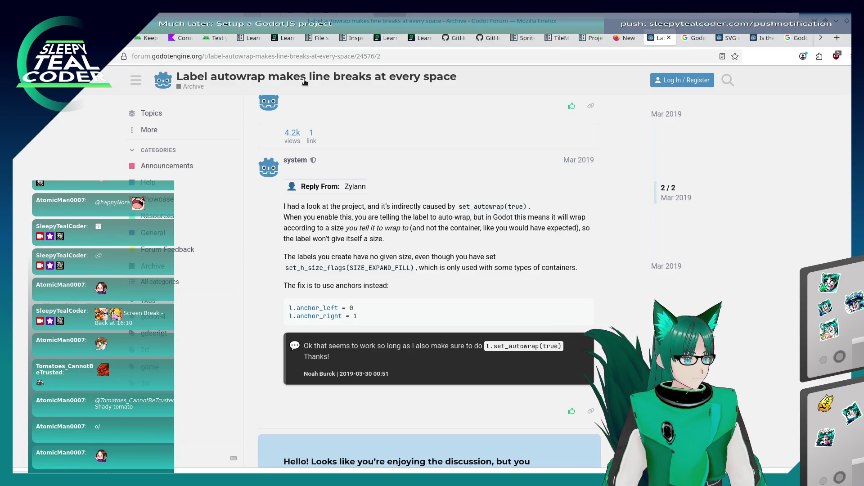
{"action": "key", "text": "alt+Left"}
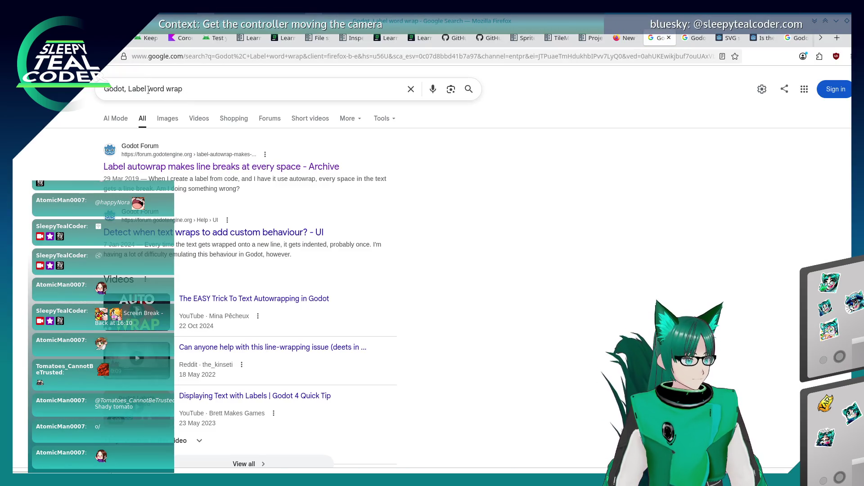
{"action": "left_click", "coordinate": [149, 90]}
{"action": "type", "text": "3D"}
{"action": "key", "text": "Return"}
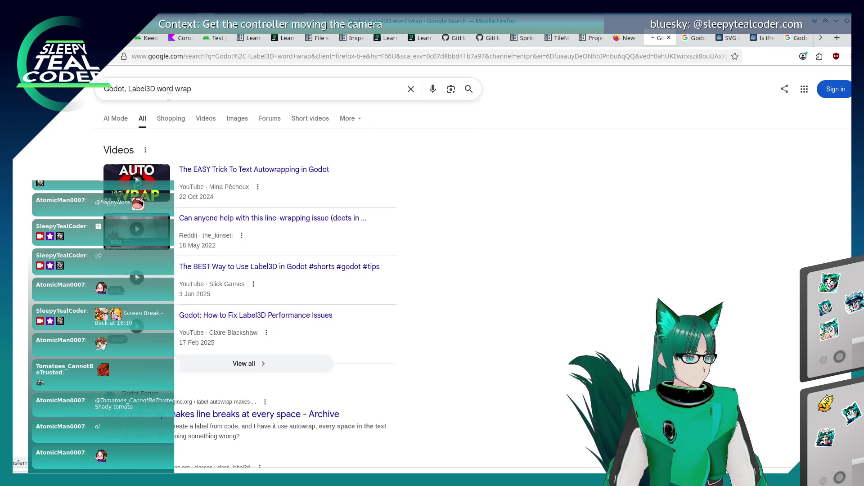
{"action": "scroll", "coordinate": [216, 298], "scroll_direction": "down", "scroll_amount": 4}
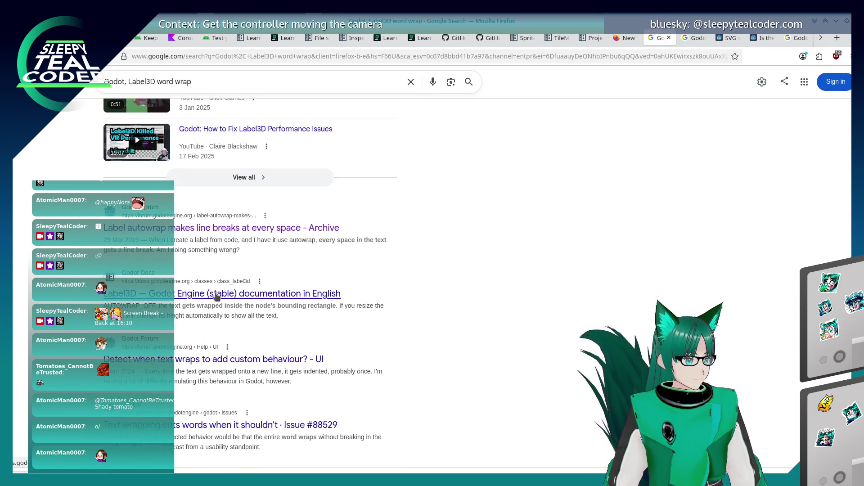
Step: Open the Godot Label3D class docs and scan its properties, such as autowrap_mode and width
{"action": "left_click", "coordinate": [252, 297]}
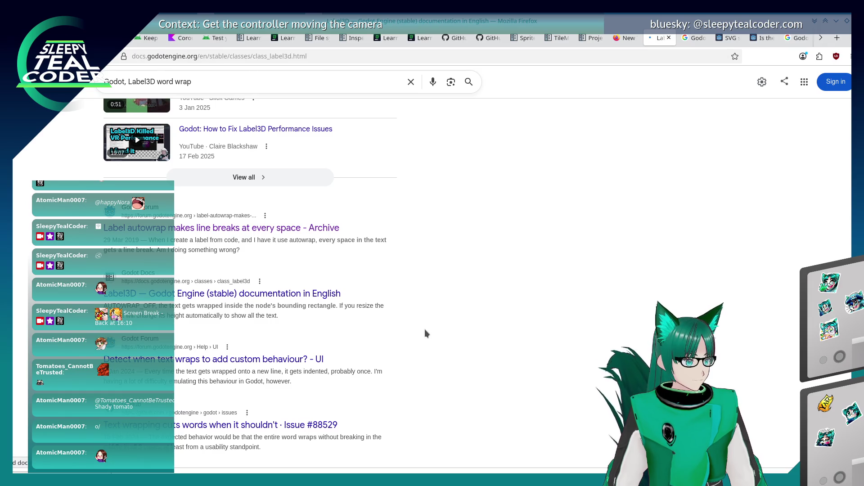
{"action": "scroll", "coordinate": [388, 349], "scroll_direction": "down", "scroll_amount": 6}
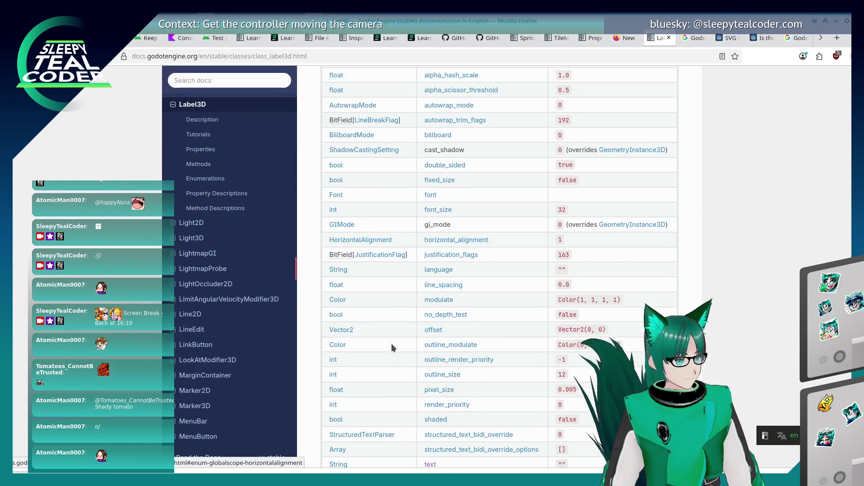
{"action": "scroll", "coordinate": [391, 344], "scroll_direction": "down", "scroll_amount": 4}
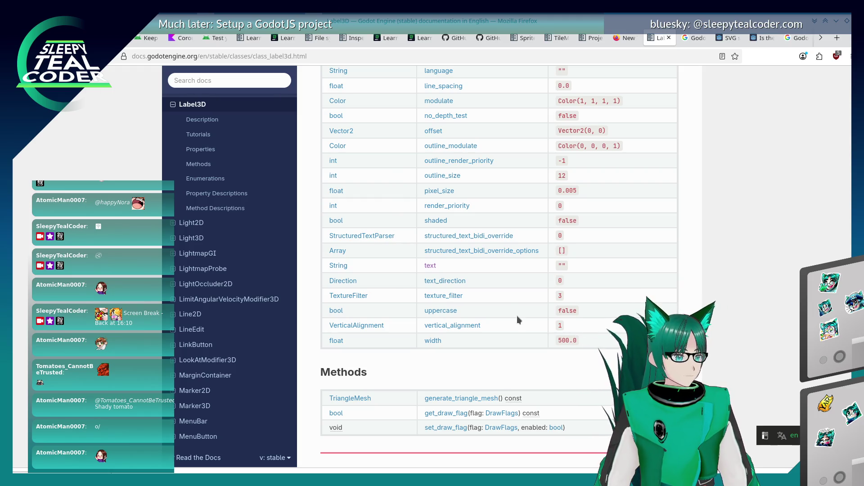
{"action": "key", "text": "Home"}
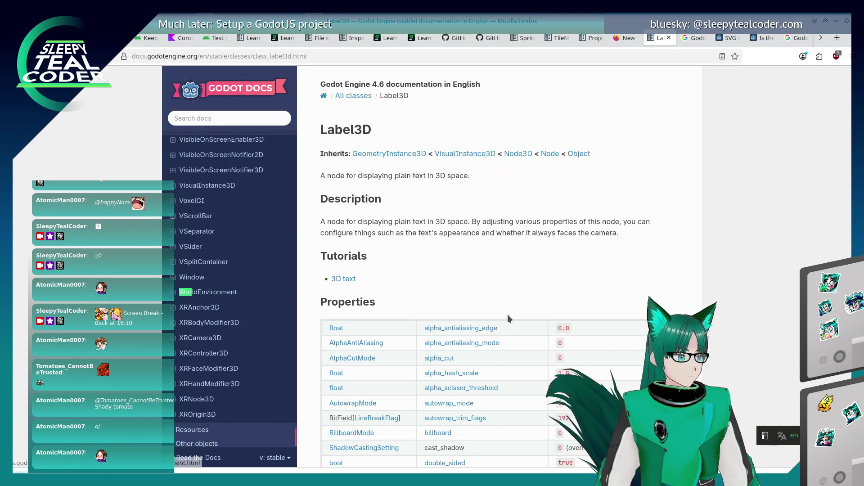
Step: Return to the Google results for the Label3D word wrap search and focus the query
{"action": "key", "text": "alt+Left"}
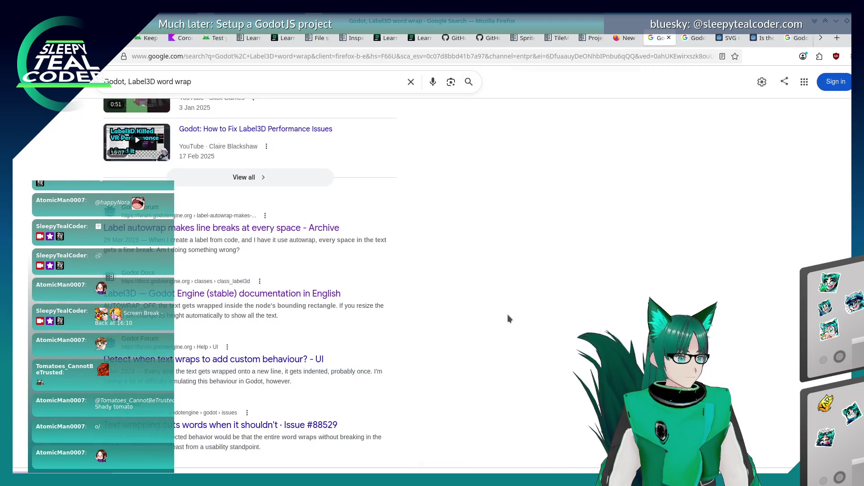
{"action": "scroll", "coordinate": [352, 314], "scroll_direction": "up", "scroll_amount": 4}
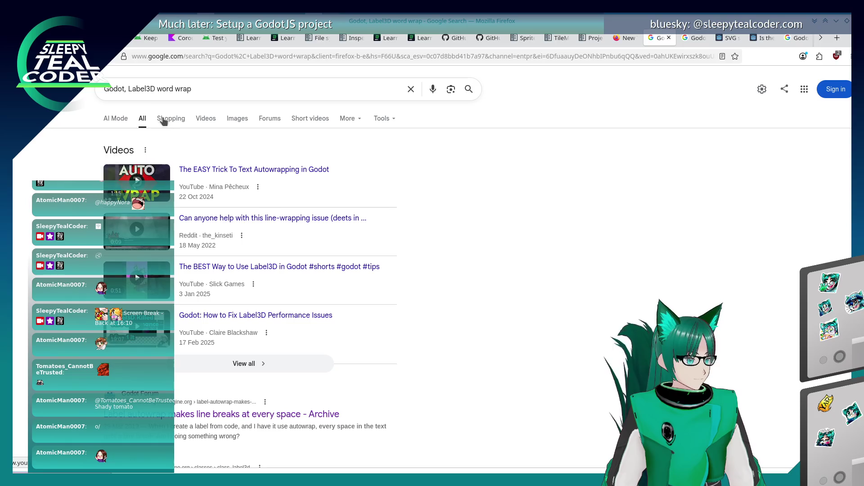
{"action": "left_click", "coordinate": [163, 100]}
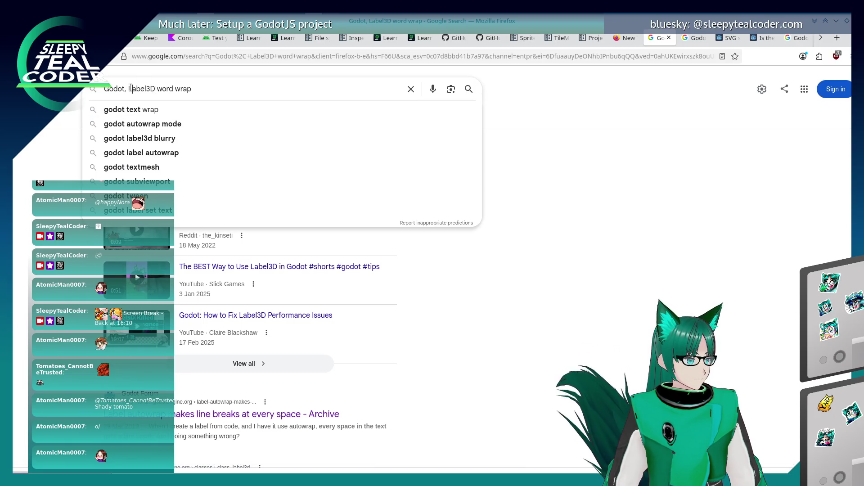
{"action": "key", "text": "Down"}
{"action": "key", "text": "Up"}
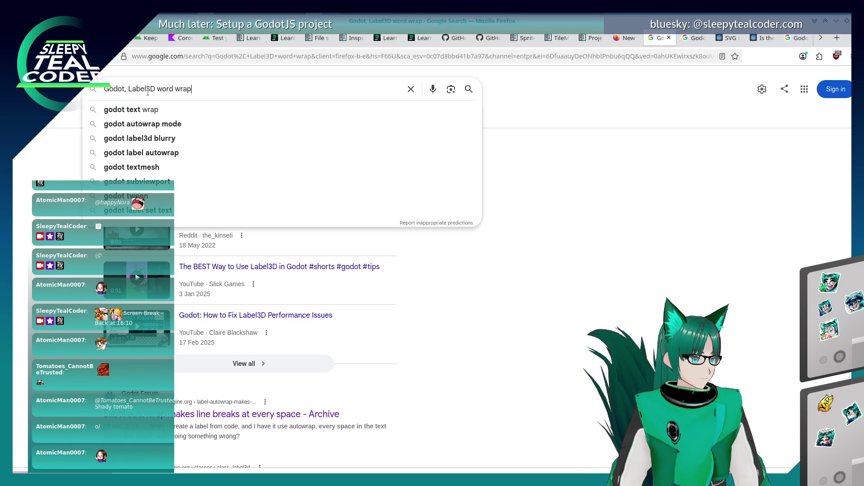
{"action": "key", "text": "Down"}
{"action": "key", "text": "Up"}
Step: Search Godot "Label3D" word wrap with Label3D quoted, skim the results, and return to Godot
{"action": "left_click", "coordinate": [154, 89]}
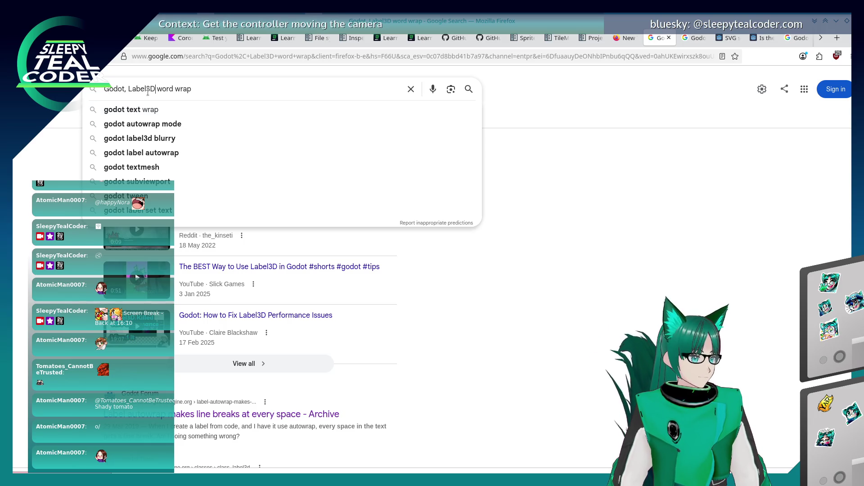
{"action": "type", "text": "\""}
{"action": "type", "text": "\""}
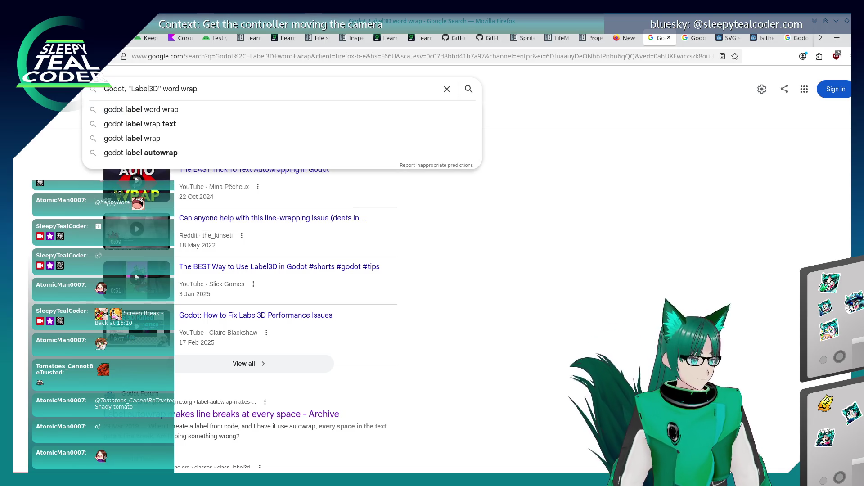
{"action": "key", "text": "Return"}
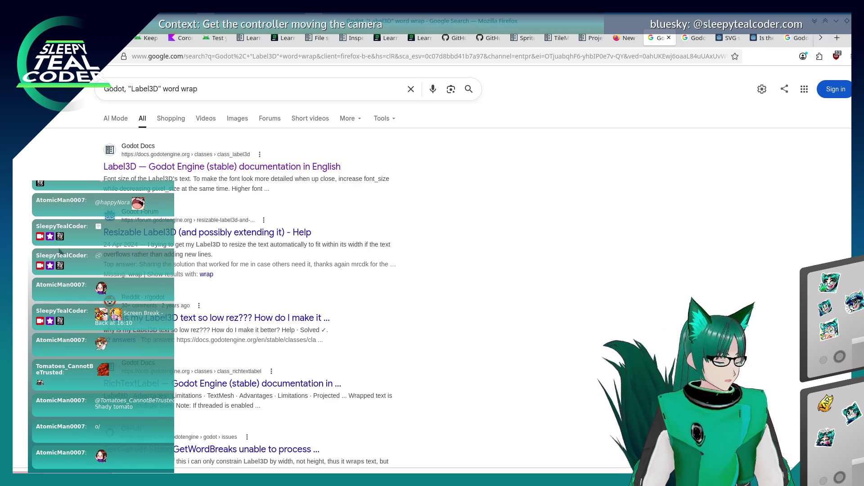
{"action": "scroll", "coordinate": [60, 251], "scroll_direction": "down", "scroll_amount": 3}
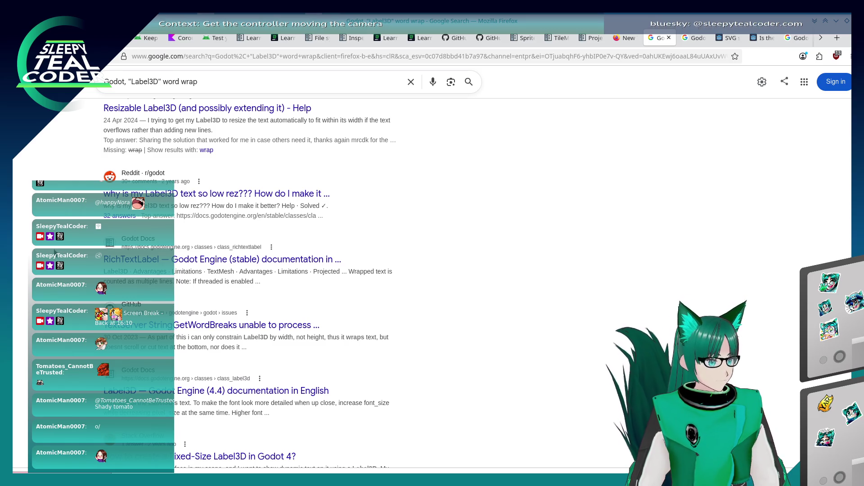
{"action": "scroll", "coordinate": [54, 253], "scroll_direction": "down", "scroll_amount": 2}
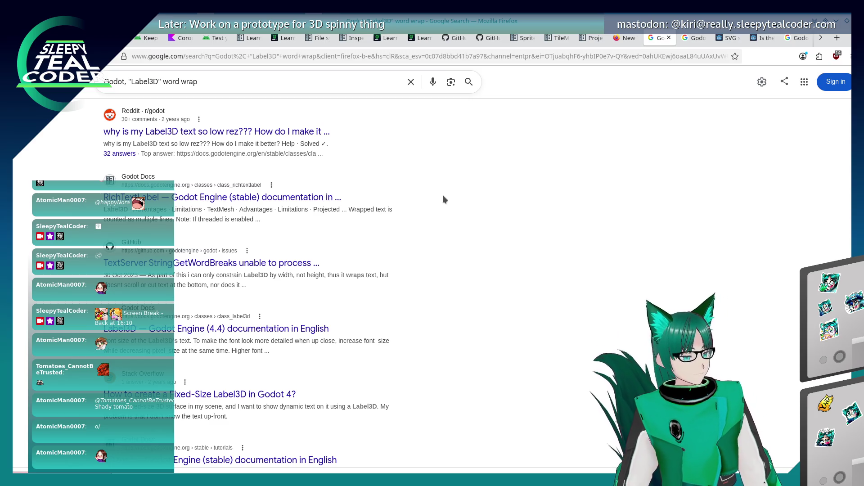
{"action": "key", "text": "alt+Tab"}
{"action": "key", "text": "alt+Tab"}
{"action": "key", "text": "alt+Tab"}
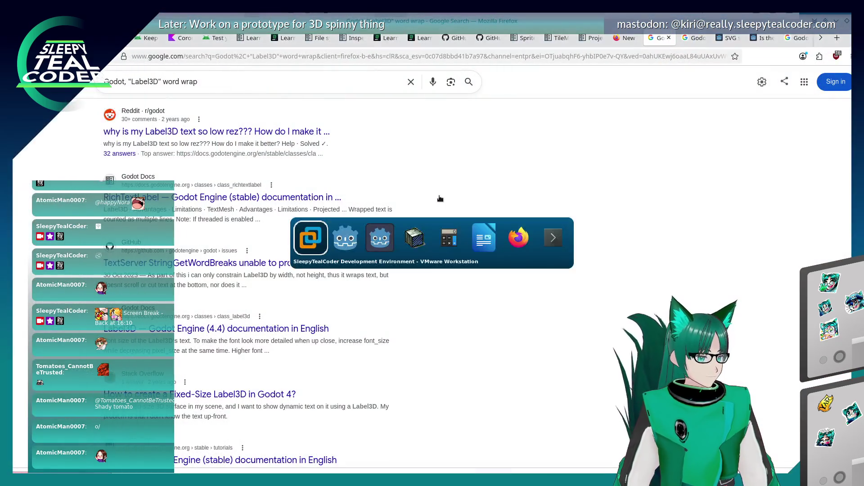
{"action": "key", "text": "alt+Tab"}
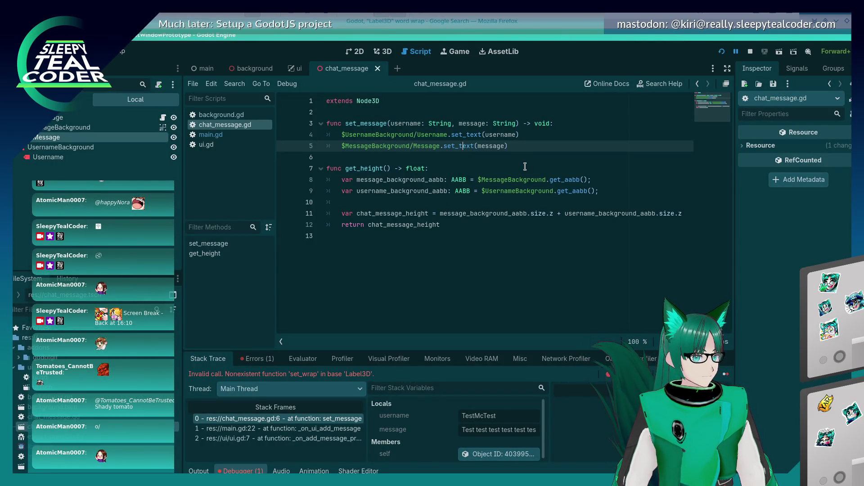
Step: Replace .set_text(message) on line 5 with .set_width(0.3) and save chat_message.gd
{"action": "key", "text": "shift+End"}
{"action": "key", "text": "Delete"}
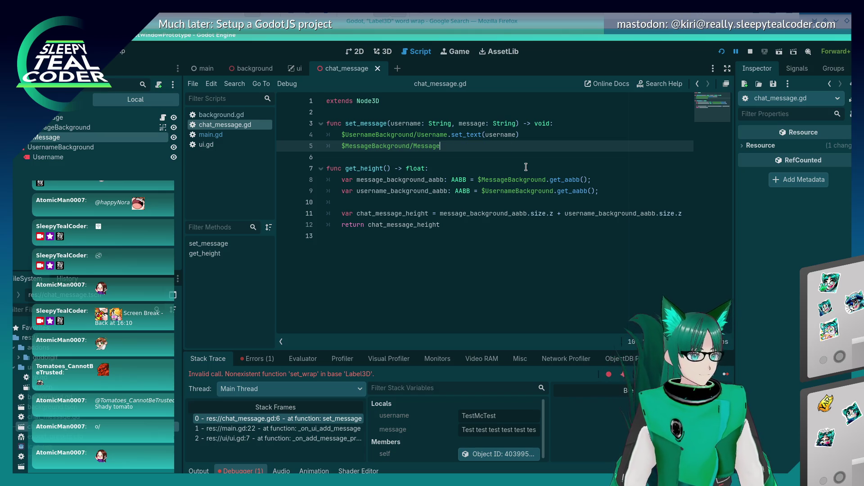
{"action": "type", "text": ".set_width"}
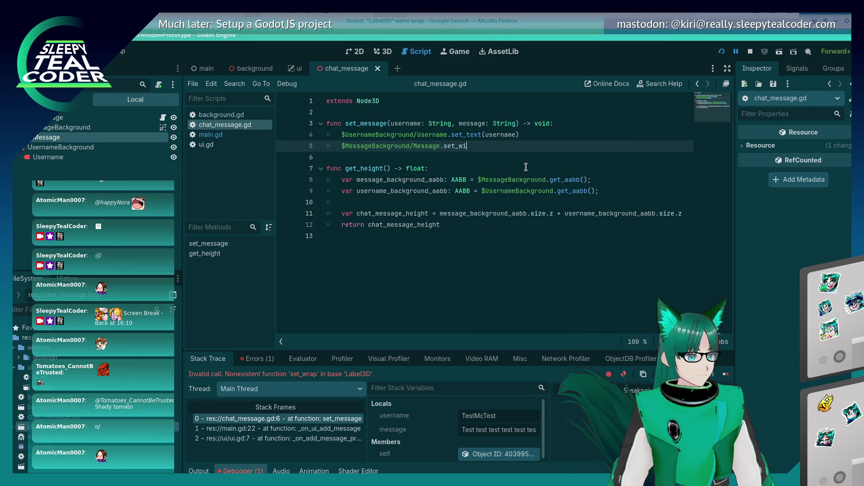
{"action": "type", "text": "(0.5"}
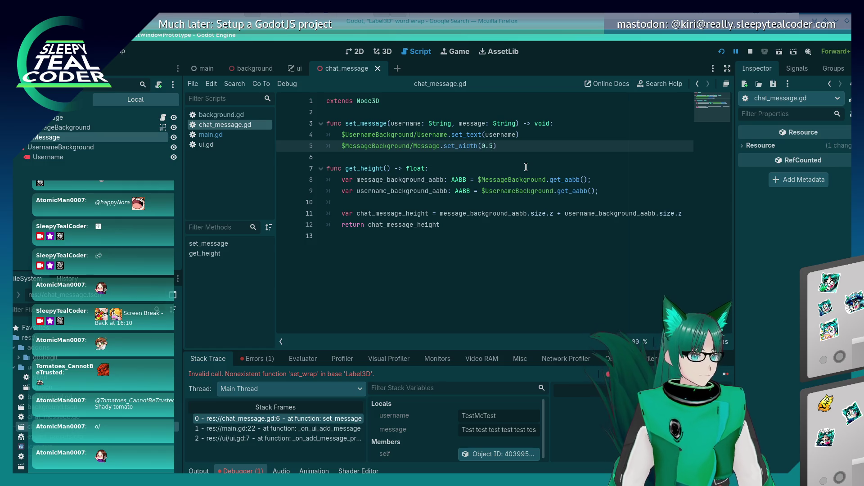
{"action": "type", "text": ")"}
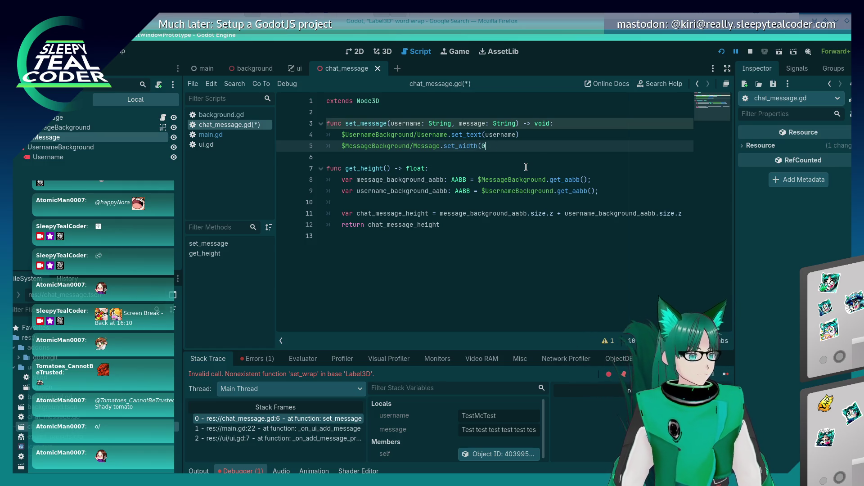
{"action": "key", "text": "BackSpace"}
{"action": "key", "text": "BackSpace"}
{"action": "type", "text": "("}
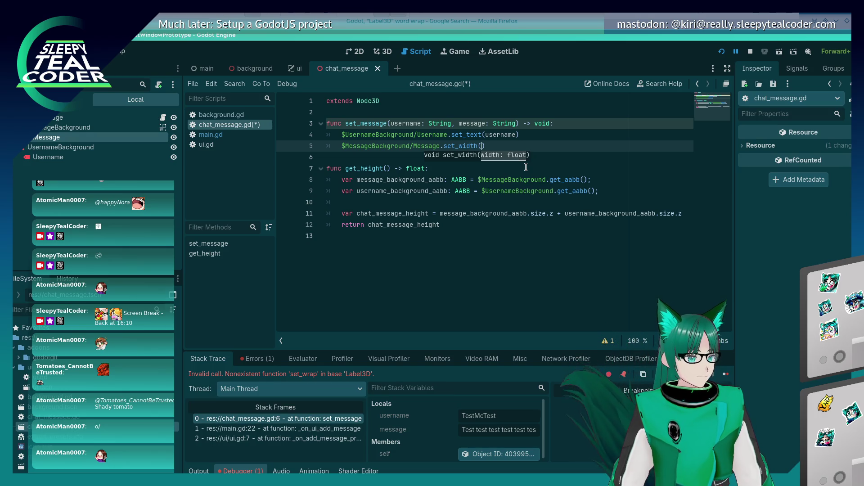
{"action": "type", "text": "0.3"}
{"action": "key", "text": "ctrl+s"}
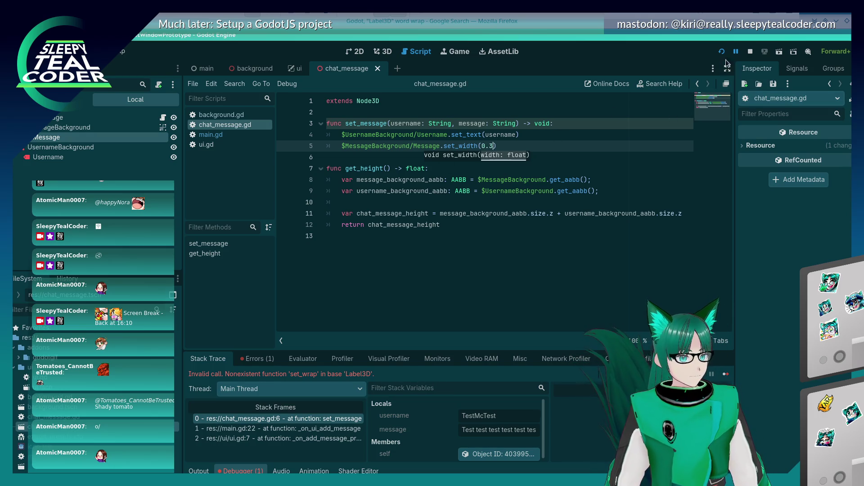
Step: Run the chat prototype, add one test message to inspect the narrow bubble, then stop it
{"action": "left_click", "coordinate": [721, 51]}
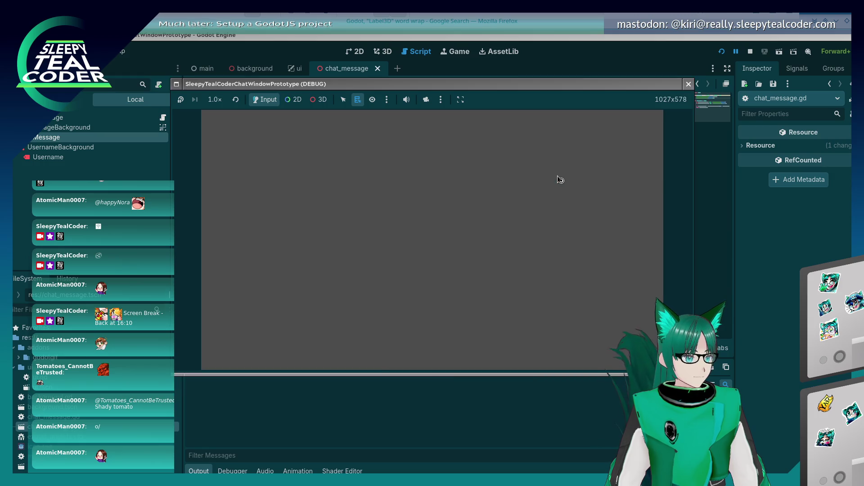
{"action": "left_click", "coordinate": [525, 132]}
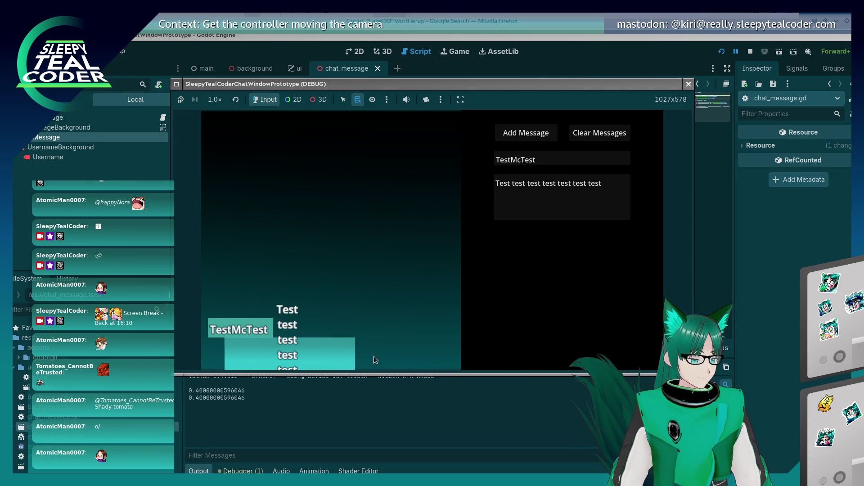
{"action": "left_click", "coordinate": [688, 85]}
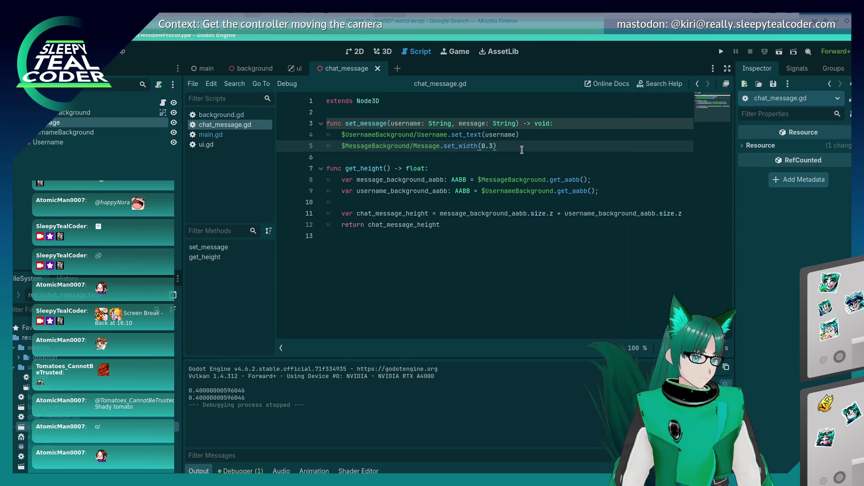
Step: Copy the message_background_aabb line into set_message, just below line 4
{"action": "key", "text": "Down"}
{"action": "key", "text": "Down"}
{"action": "key", "text": "Down"}
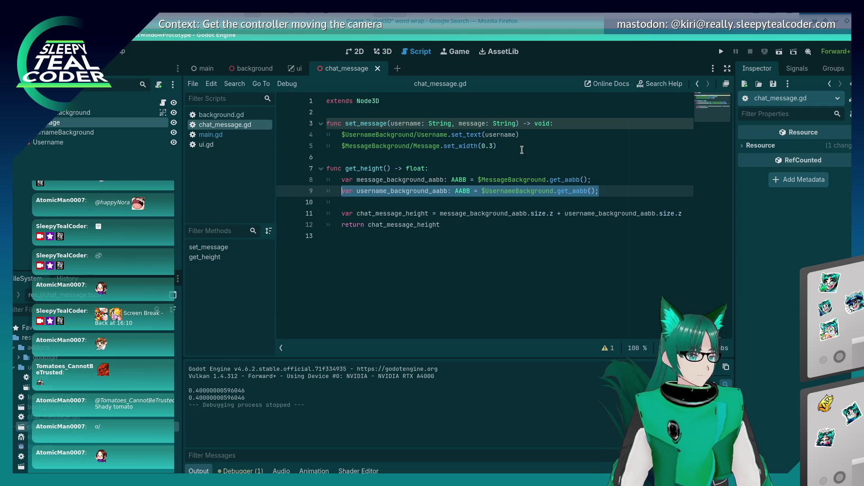
{"action": "key", "text": "Up"}
{"action": "key", "text": "Home"}
{"action": "key", "text": "shift+Home"}
{"action": "key", "text": "ctrl+c"}
{"action": "key", "text": "Up"}
{"action": "key", "text": "Up"}
{"action": "key", "text": "Up"}
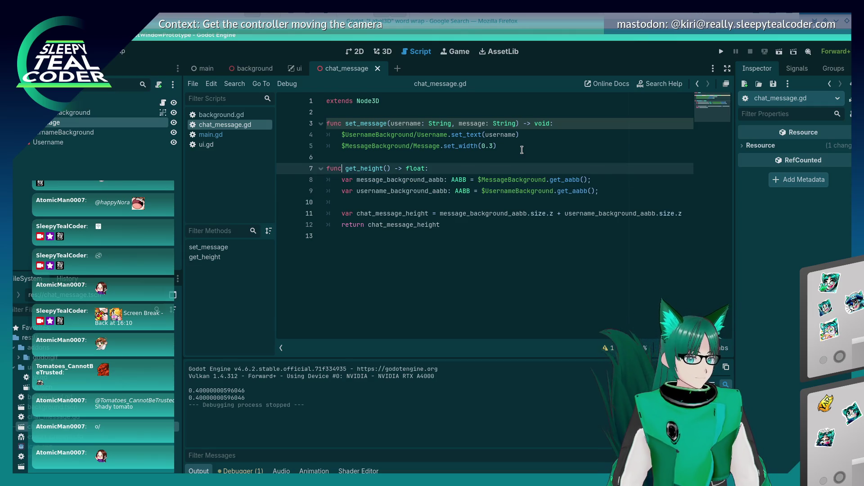
{"action": "key", "text": "Return"}
{"action": "key", "text": "ctrl+v"}
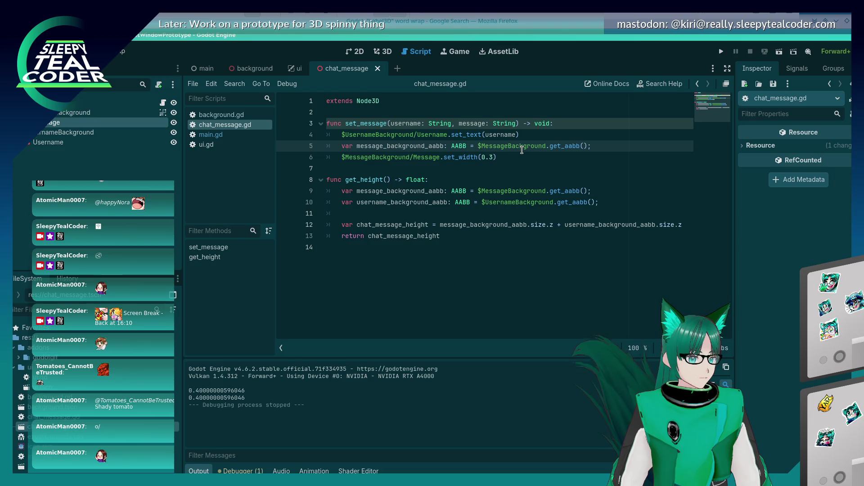
Step: Set the width argument to message_background_aabb.position.z - 0.2, then save and run
{"action": "left_click", "coordinate": [500, 159]}
{"action": "type", "text": "mess"}
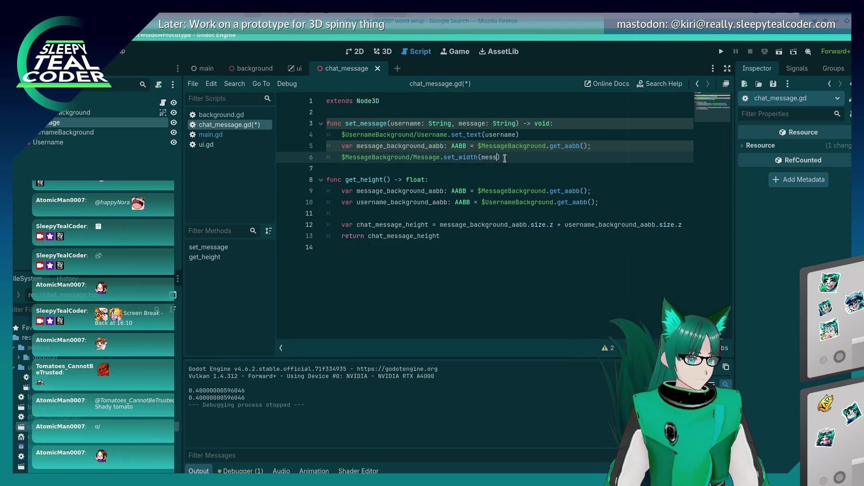
{"action": "key", "text": "Down"}
{"action": "key", "text": "Return"}
{"action": "type", "text": ".po"}
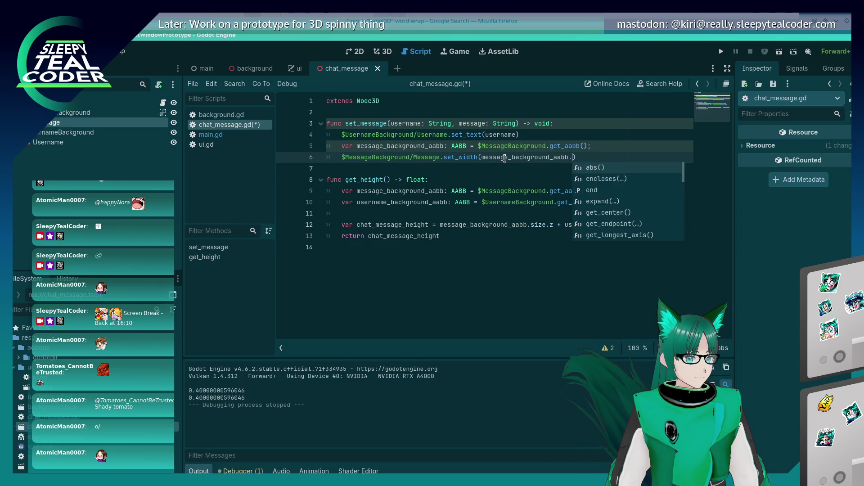
{"action": "key", "text": "Return"}
{"action": "type", "text": "."}
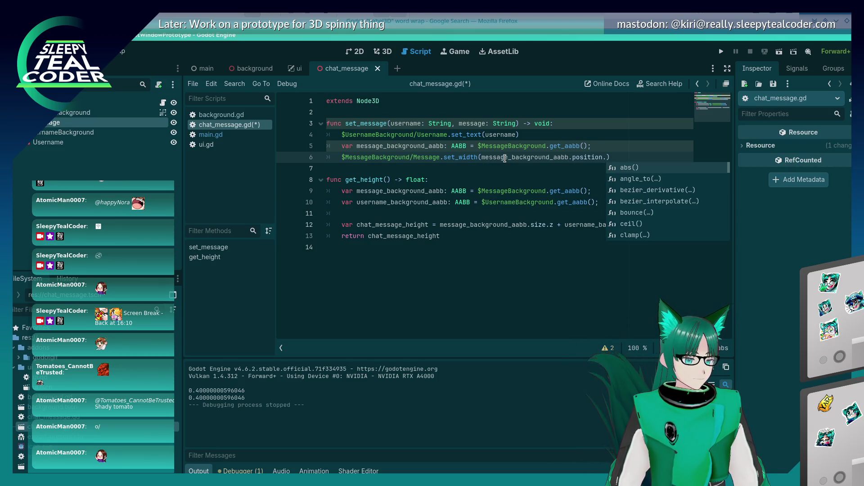
{"action": "type", "text": "z - 0.2"}
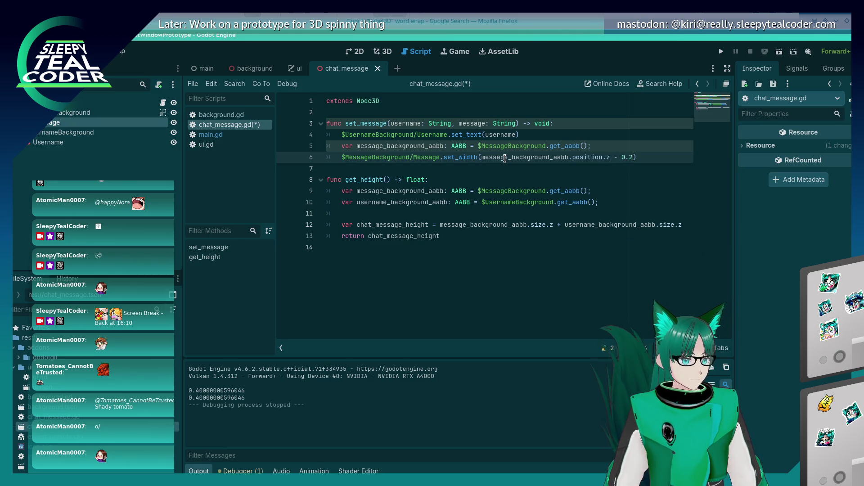
{"action": "key", "text": "ctrl+s"}
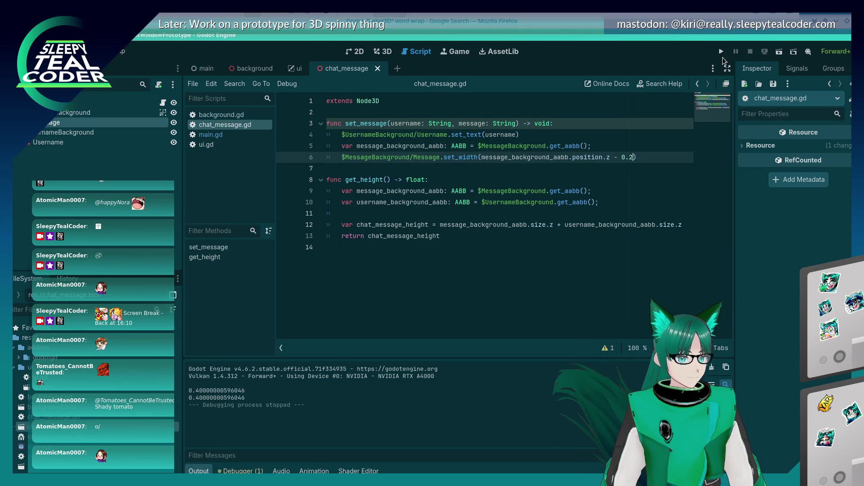
{"action": "left_click", "coordinate": [721, 52]}
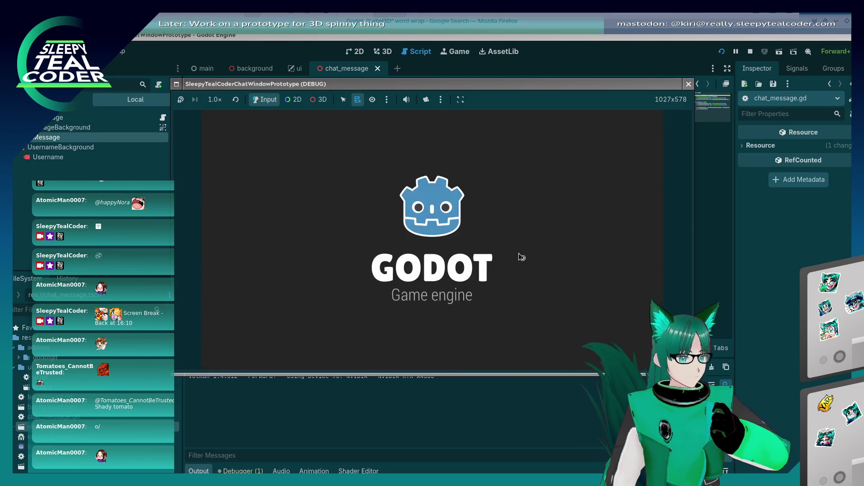
Step: Test with one added message, then adjust the width margin in the set_width line
{"action": "left_click", "coordinate": [524, 133]}
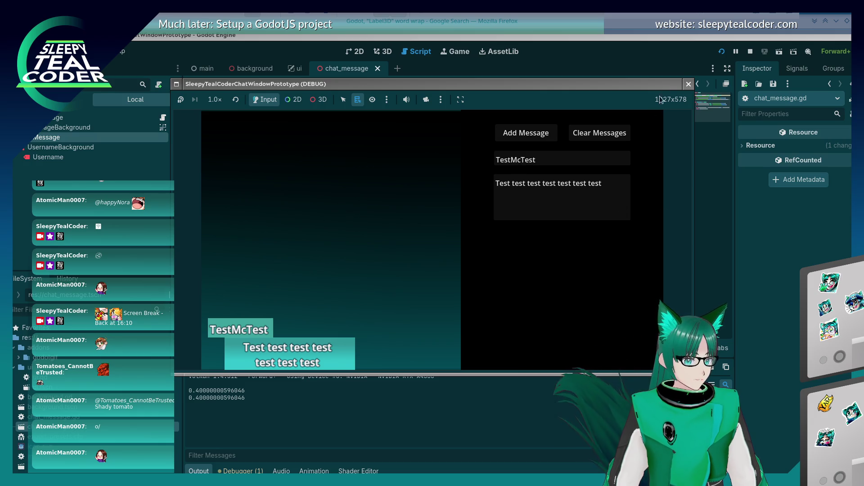
{"action": "left_click", "coordinate": [689, 84]}
{"action": "left_click", "coordinate": [602, 147]}
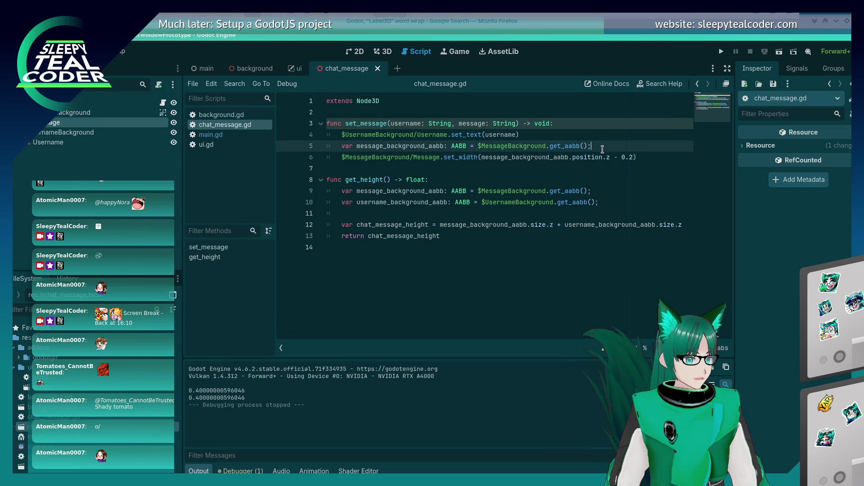
{"action": "left_click", "coordinate": [645, 158]}
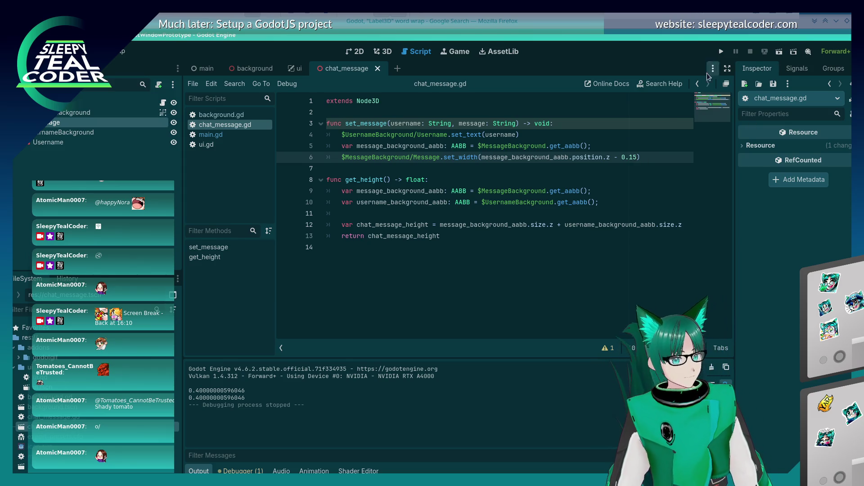
Step: Rerun the game and add several messages, one typed as 'Yarrrr', to check wrapping
{"action": "left_click", "coordinate": [722, 51]}
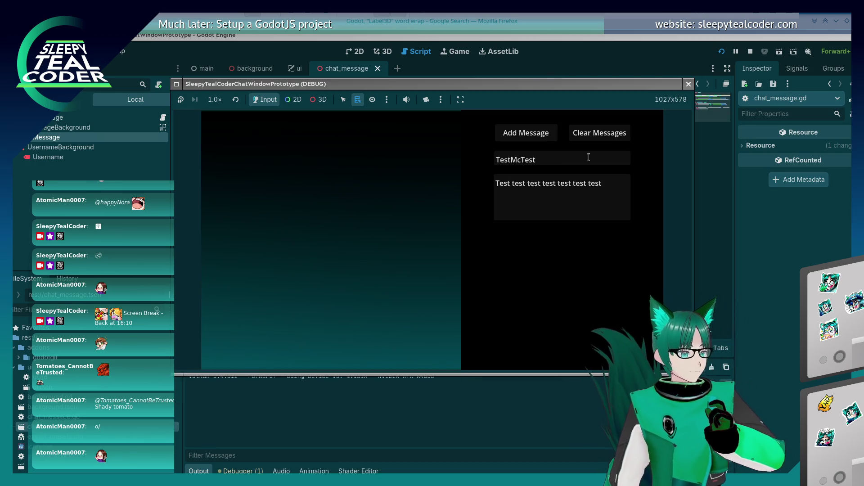
{"action": "left_click", "coordinate": [540, 136]}
{"action": "left_click_drag", "start_coordinate": [621, 189], "coordinate": [452, 166]}
{"action": "type", "text": "Yarrrr"}
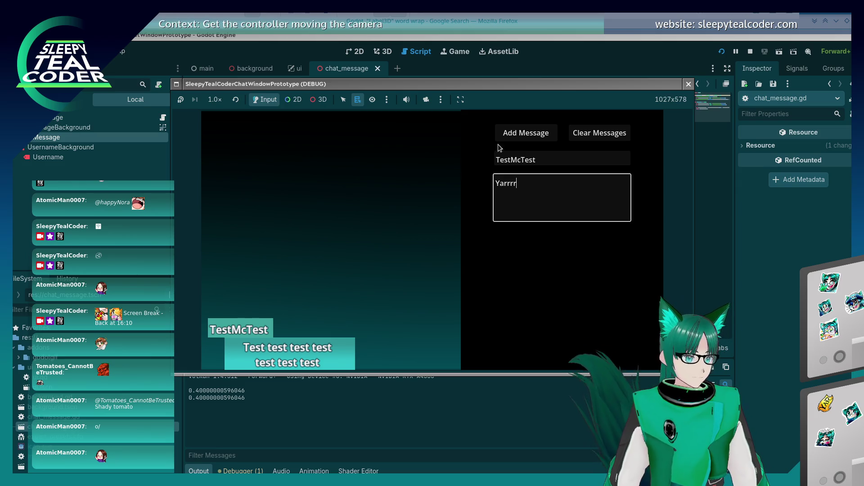
{"action": "double_click", "coordinate": [518, 135]}
{"action": "left_click", "coordinate": [584, 197]}
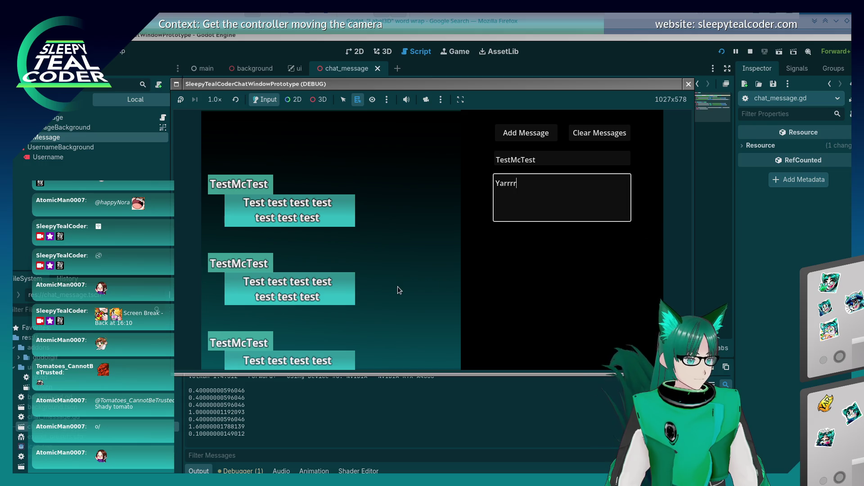
{"action": "left_click", "coordinate": [688, 84]}
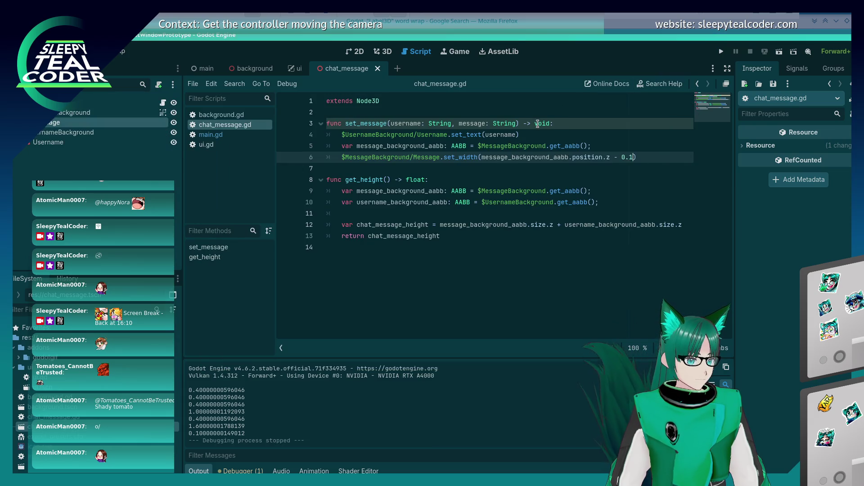
Step: Change the width margin in the set_width expression to 0.15
{"action": "left_click", "coordinate": [518, 136]}
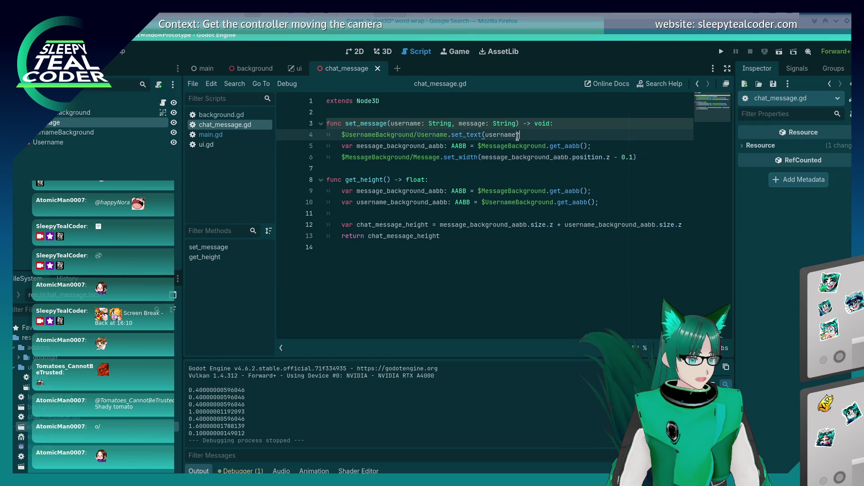
{"action": "left_click", "coordinate": [569, 156]}
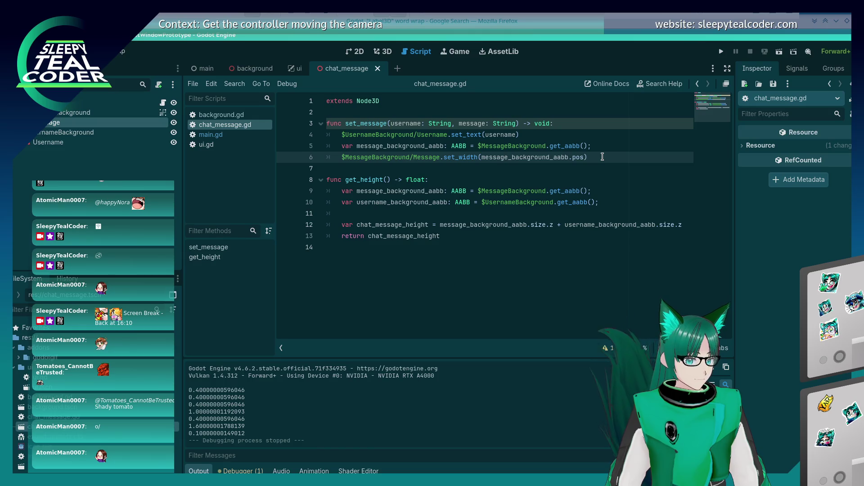
{"action": "type", "text": "ition.z - 0.15"}
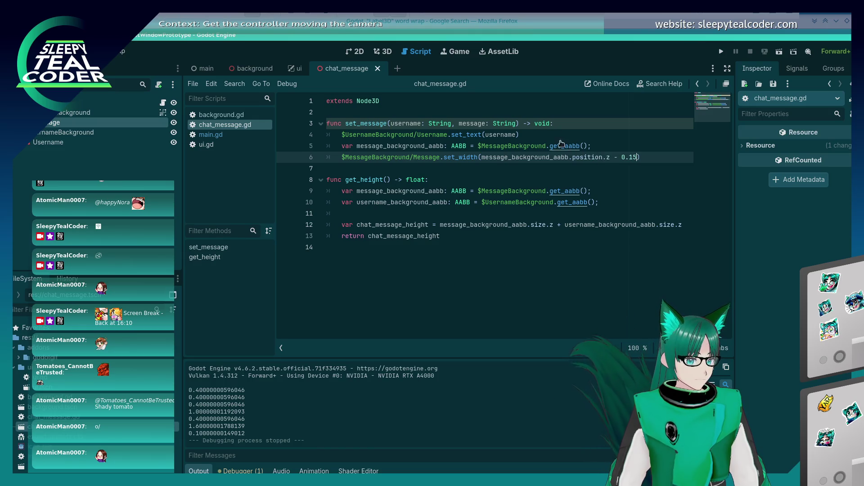
Step: Duplicate the username set_text line as line 7, retargeted to MessageBackground/Message
{"action": "left_click", "coordinate": [549, 135]}
{"action": "key", "text": "Down"}
{"action": "key", "text": "Down"}
{"action": "key", "text": "Home"}
{"action": "key", "text": "End"}
{"action": "key", "text": "Return"}
{"action": "type", "text": "$UsernameBackground/Username.set_text(username)"}
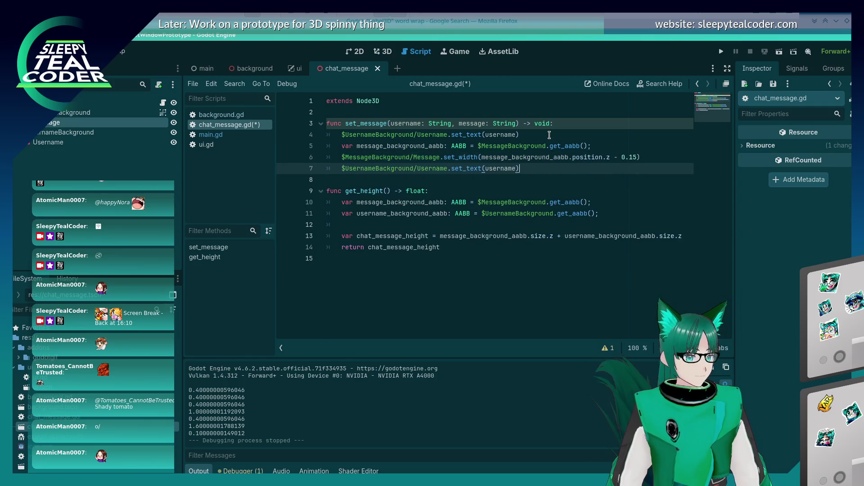
{"action": "key", "text": "Right"}
{"action": "key", "text": "Delete"}
{"action": "key", "text": "Delete"}
{"action": "key", "text": "Delete"}
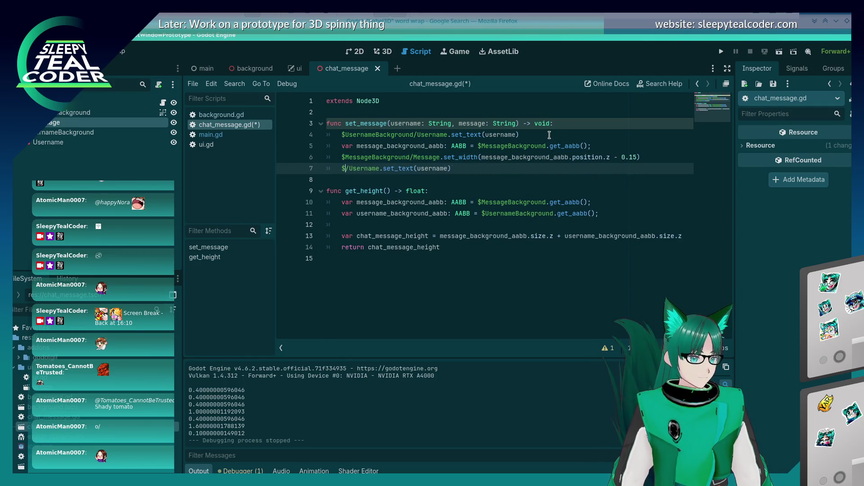
{"action": "type", "text": "essage"}
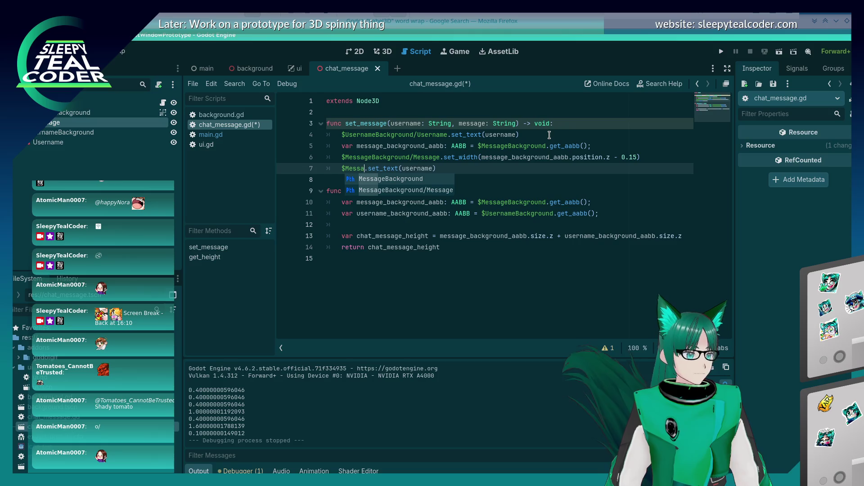
{"action": "key", "text": "Return"}
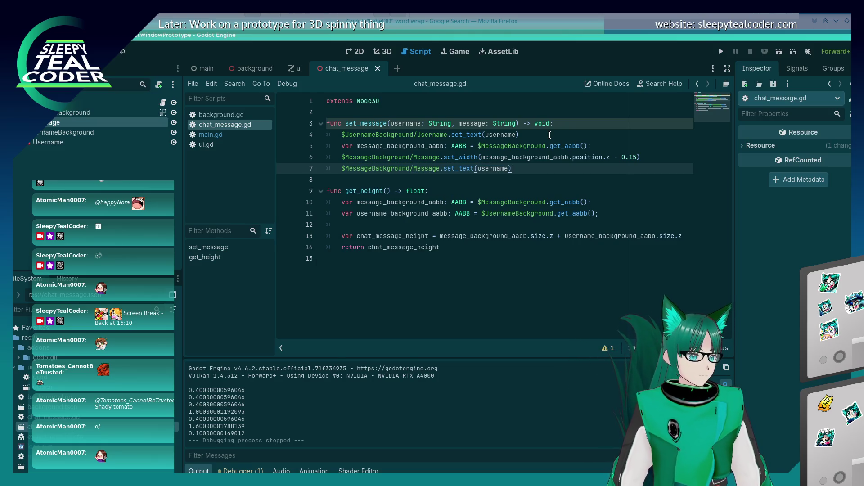
Step: Run the game, add three test messages, then stop it
{"action": "left_click", "coordinate": [721, 52]}
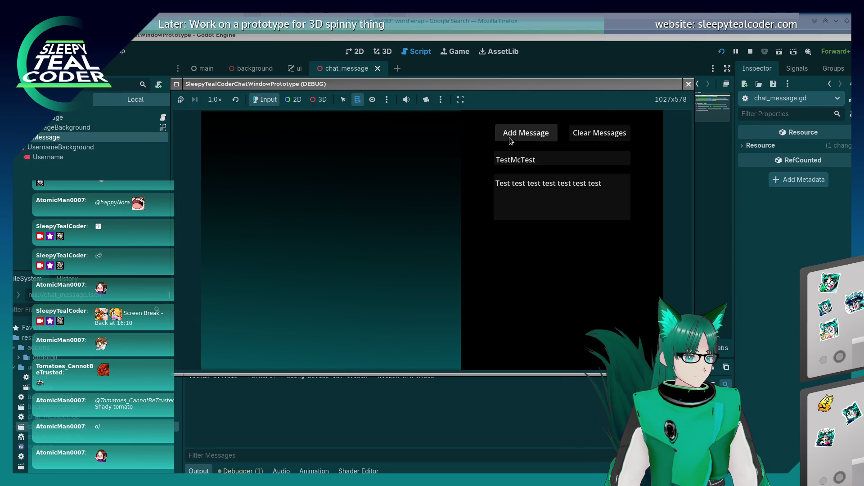
{"action": "left_click", "coordinate": [522, 134]}
{"action": "left_click", "coordinate": [524, 133]}
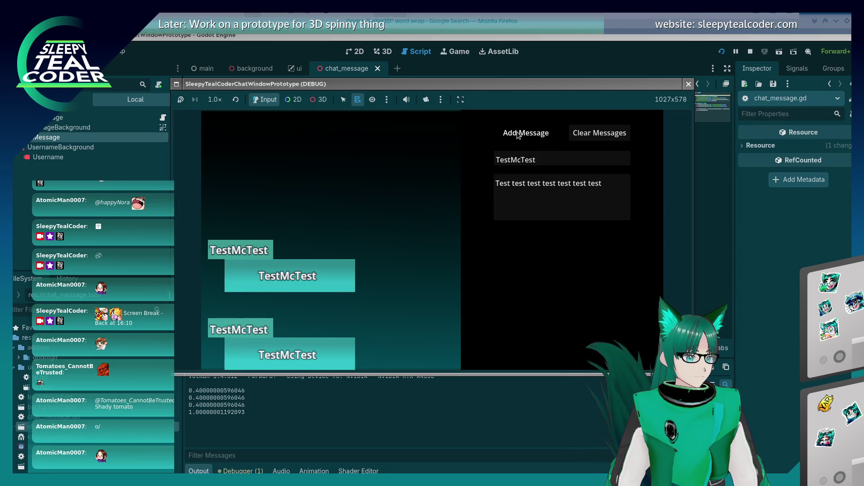
{"action": "left_click", "coordinate": [525, 134]}
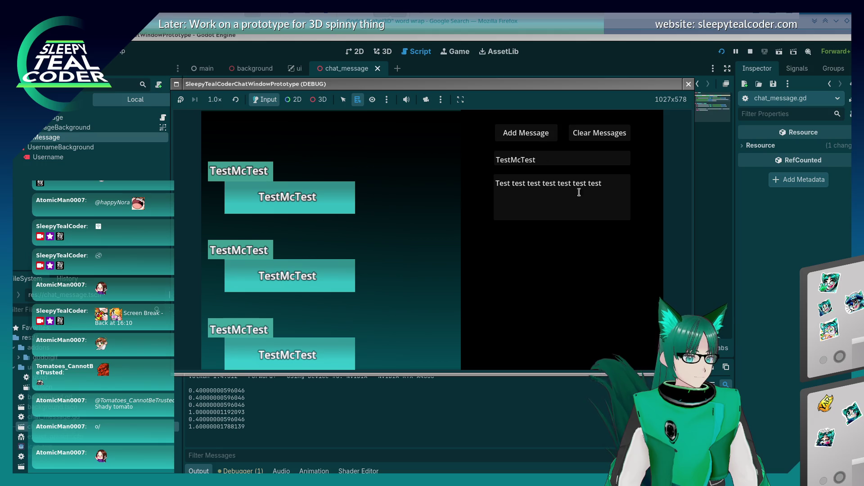
{"action": "left_click", "coordinate": [688, 84]}
Step: Pass message instead of username to set_text on line 7, then test with three messages
{"action": "double_click", "coordinate": [472, 123]}
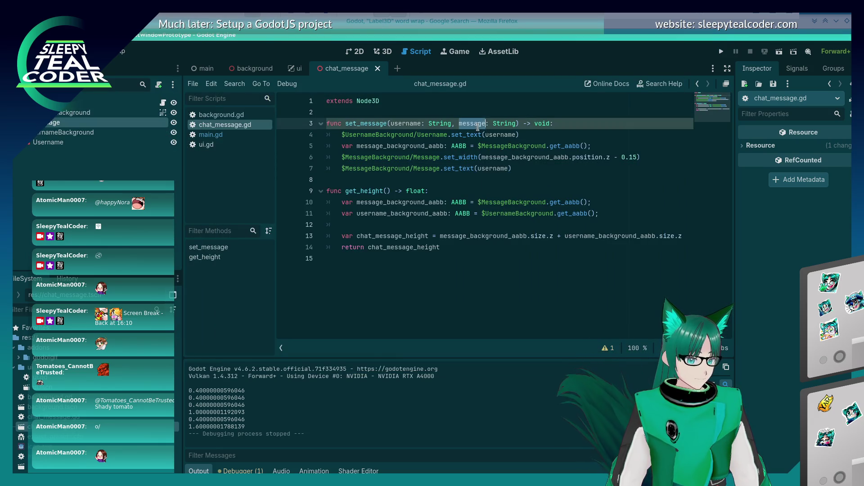
{"action": "double_click", "coordinate": [493, 168]}
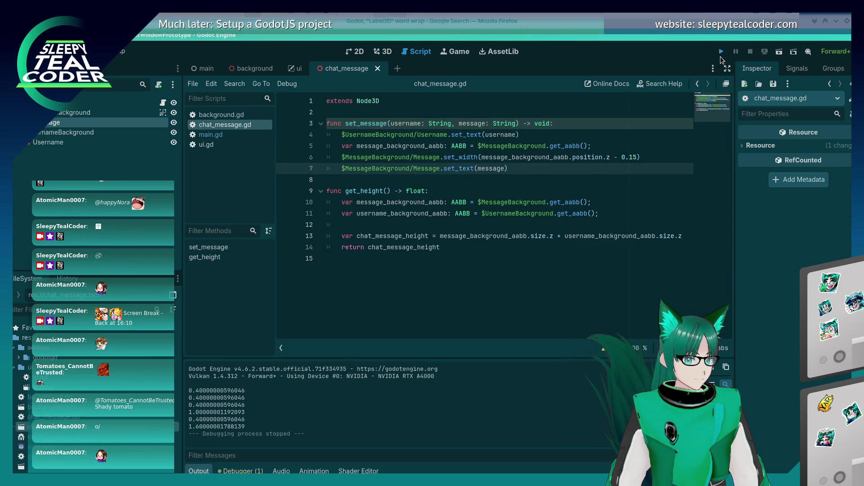
{"action": "key", "text": "F5"}
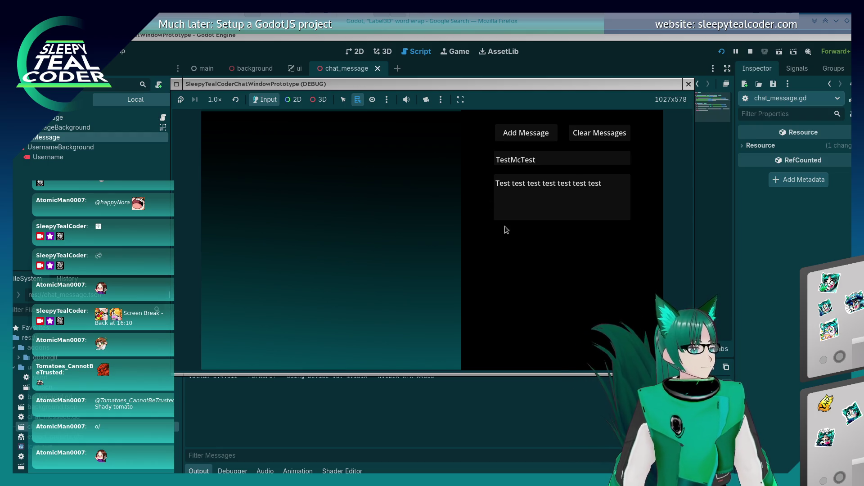
{"action": "left_click", "coordinate": [541, 136]}
{"action": "left_click", "coordinate": [542, 137]}
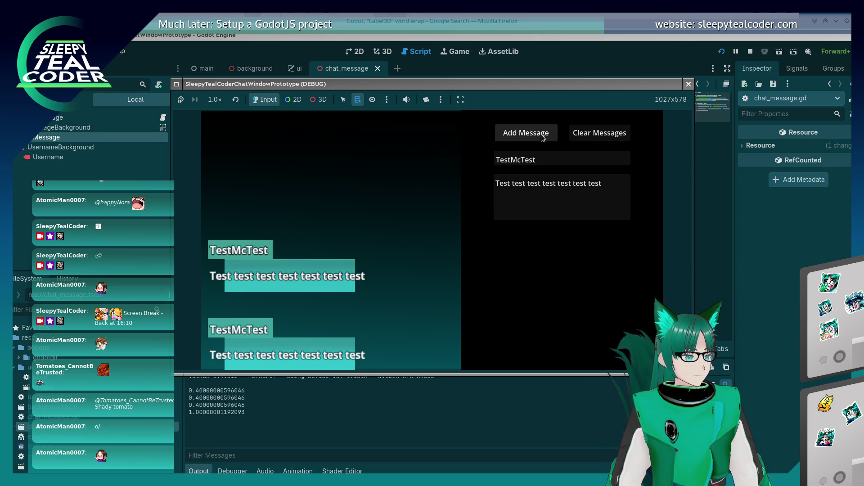
{"action": "left_click", "coordinate": [543, 137]}
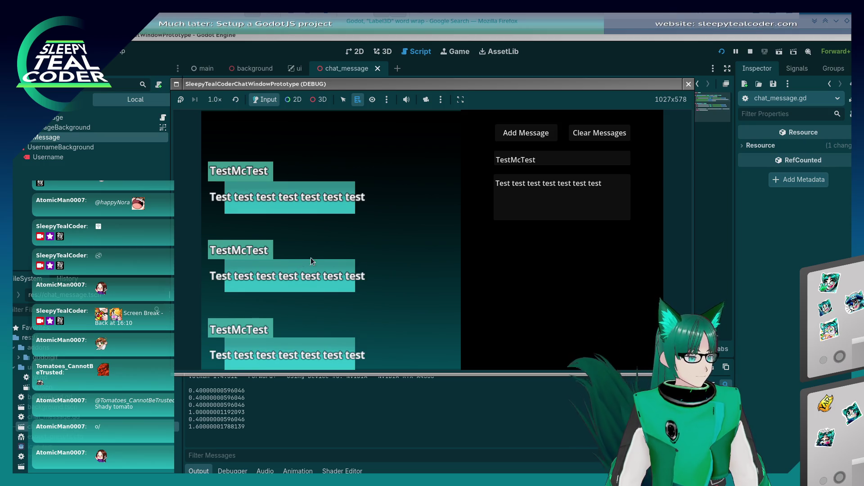
{"action": "key", "text": "F8"}
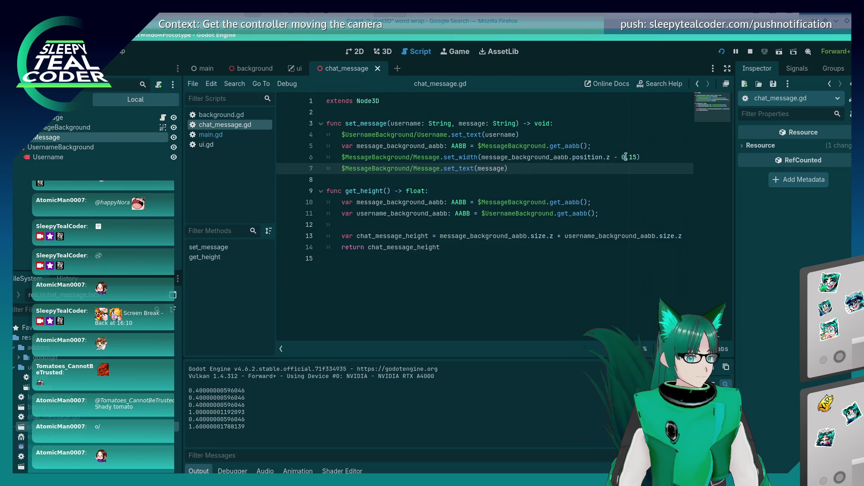
Step: Replace the computed width with a fixed 0.3 and test with two added messages
{"action": "left_click", "coordinate": [642, 157]}
{"action": "key", "text": "BackSpace"}
{"action": "key", "text": "BackSpace"}
{"action": "key", "text": "BackSpace"}
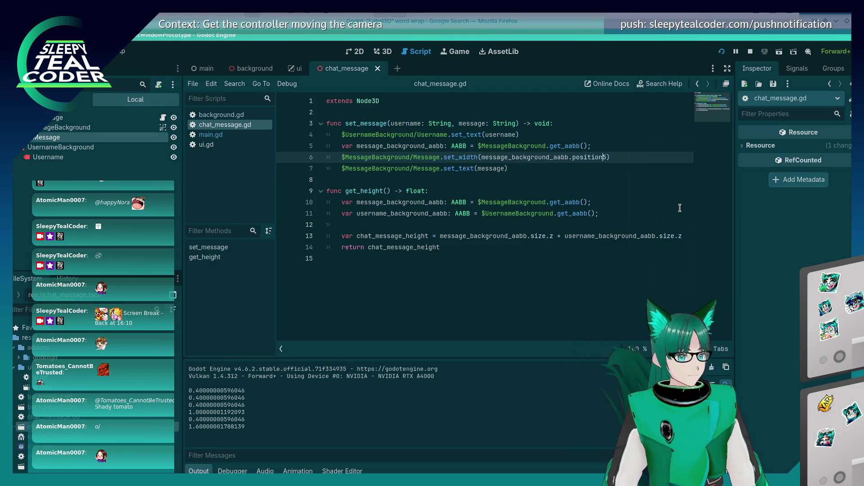
{"action": "key", "text": "BackSpace"}
{"action": "key", "text": "BackSpace"}
{"action": "key", "text": "BackSpace"}
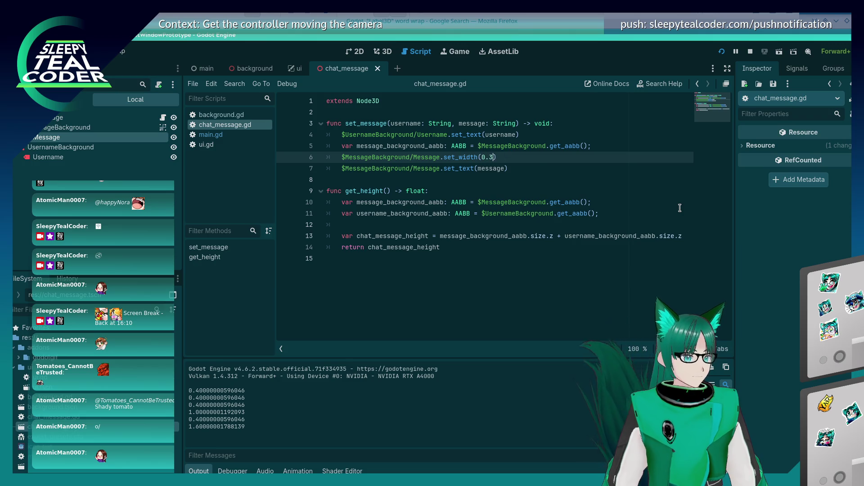
{"action": "type", "text": "0.3"}
{"action": "left_click", "coordinate": [762, 52]}
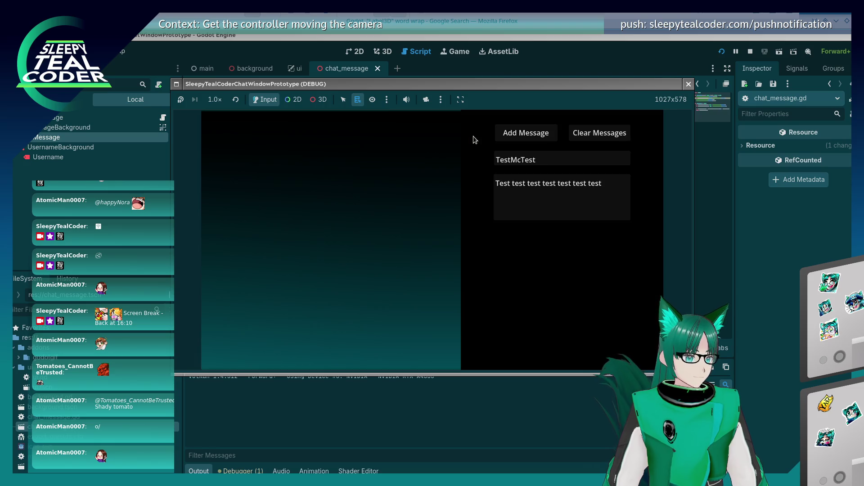
{"action": "left_click", "coordinate": [534, 134]}
{"action": "left_click", "coordinate": [535, 137]}
{"action": "left_click", "coordinate": [534, 137]}
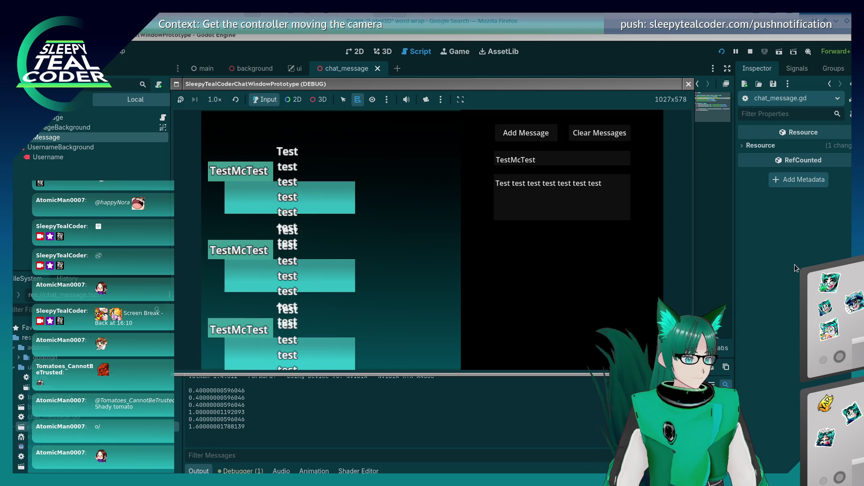
{"action": "key", "text": "F8"}
Step: Change the width to 0.5 and test with one added message
{"action": "left_click", "coordinate": [494, 157]}
{"action": "key", "text": "BackSpace"}
{"action": "type", "text": "5"}
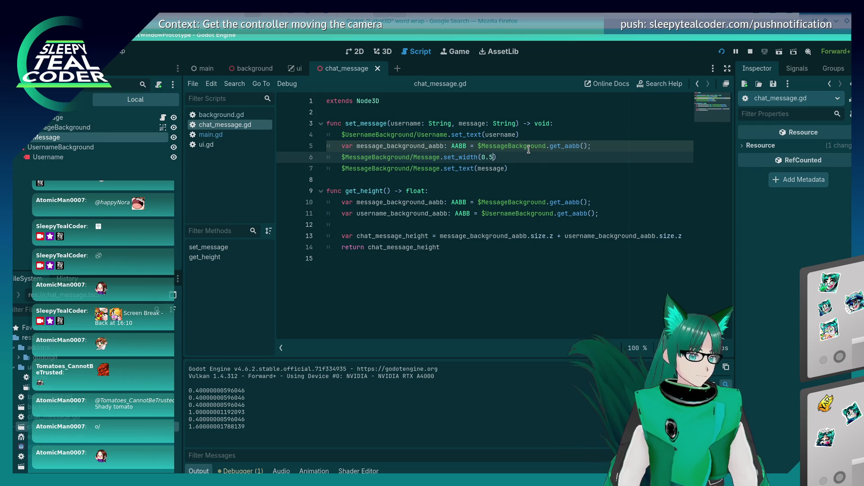
{"action": "left_click", "coordinate": [720, 52]}
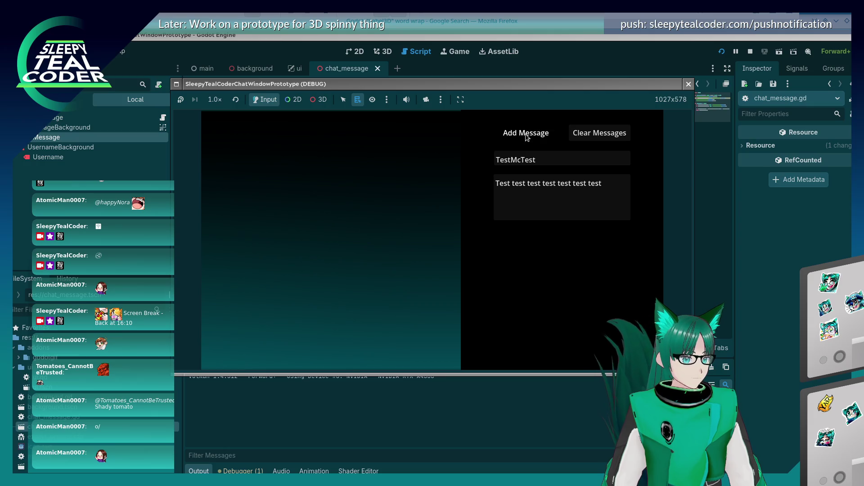
{"action": "left_click", "coordinate": [526, 134]}
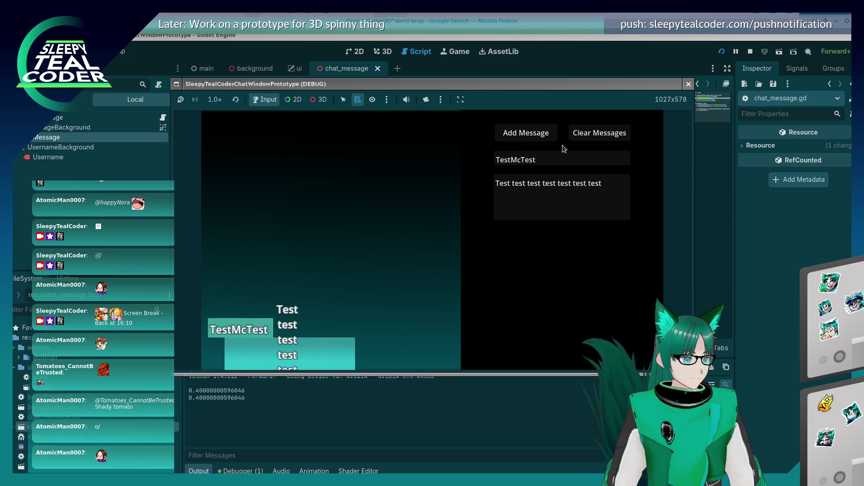
{"action": "left_click", "coordinate": [688, 84]}
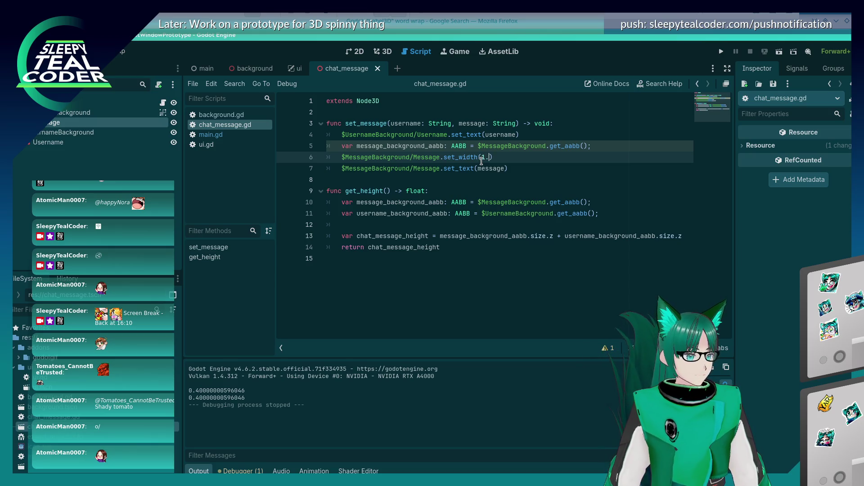
Step: Save the width as 1.5 and test with three added messages
{"action": "type", "text": "5"}
{"action": "key", "text": "ctrl+s"}
{"action": "left_click", "coordinate": [721, 51]}
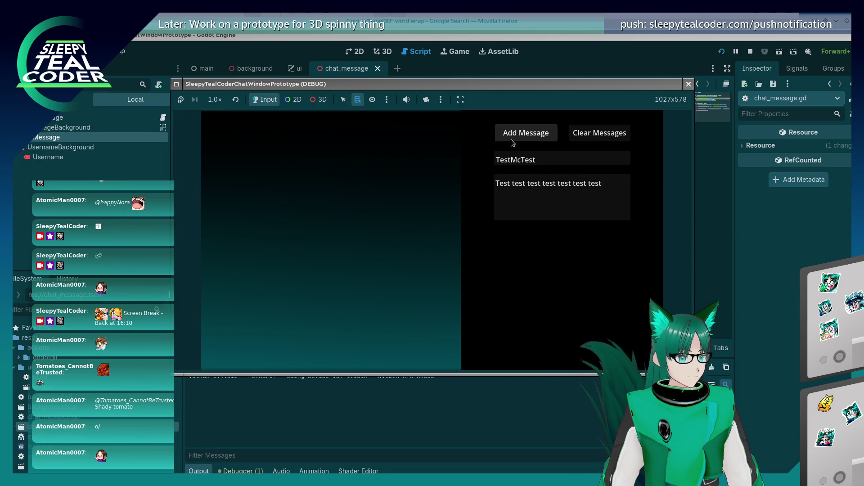
{"action": "left_click", "coordinate": [514, 134]}
{"action": "left_click", "coordinate": [514, 134]}
{"action": "left_click", "coordinate": [514, 135]}
{"action": "left_click", "coordinate": [688, 84]}
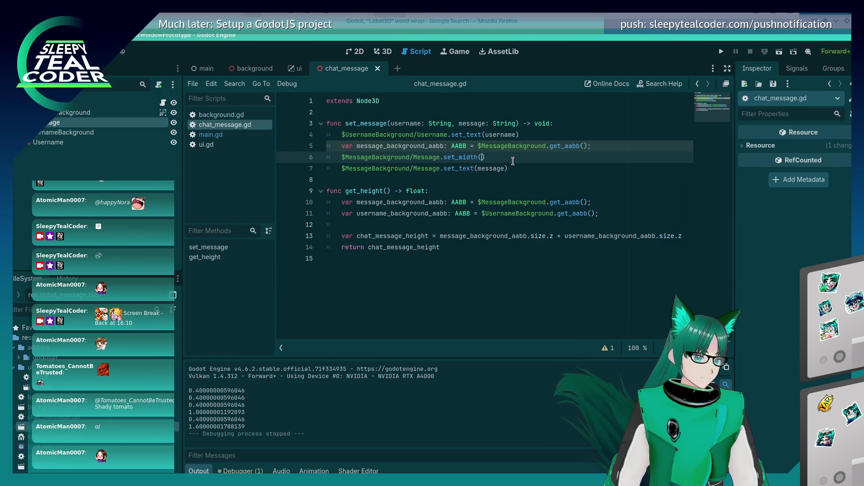
Step: Try a width of 3.0, testing with two added messages
{"action": "type", "text": "3.0"}
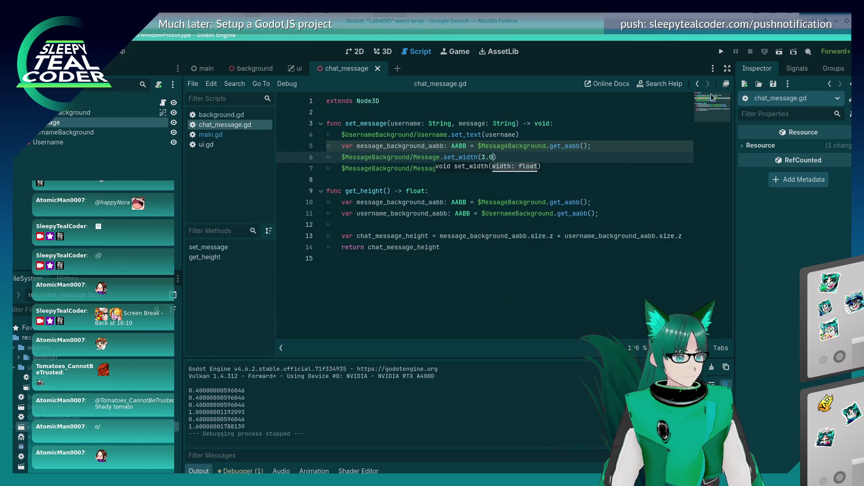
{"action": "left_click", "coordinate": [721, 52]}
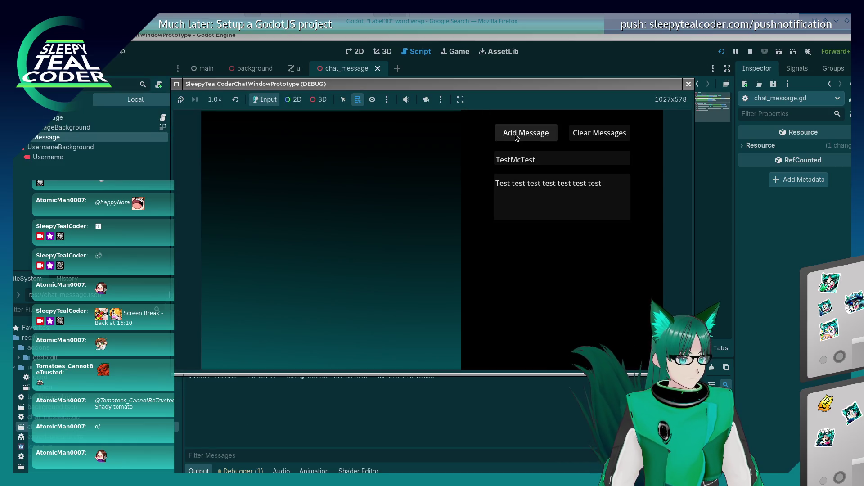
{"action": "left_click", "coordinate": [517, 135]}
{"action": "left_click", "coordinate": [517, 135]}
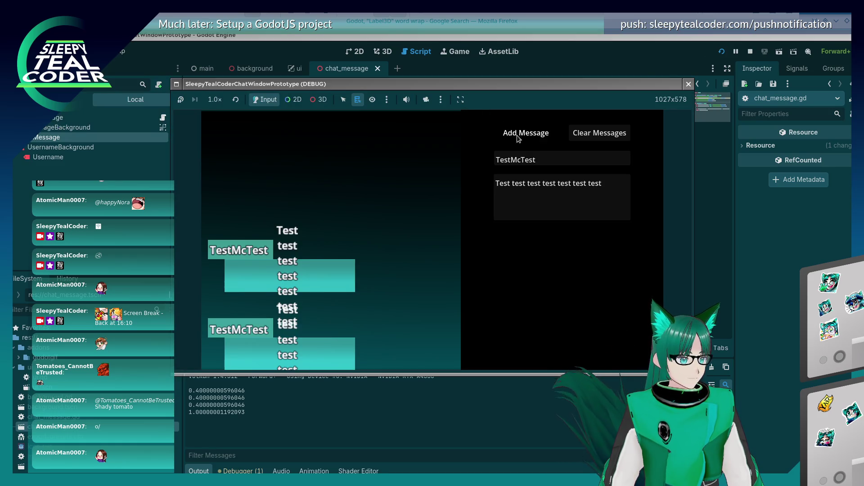
{"action": "left_click", "coordinate": [517, 135]}
{"action": "left_click", "coordinate": [688, 84]}
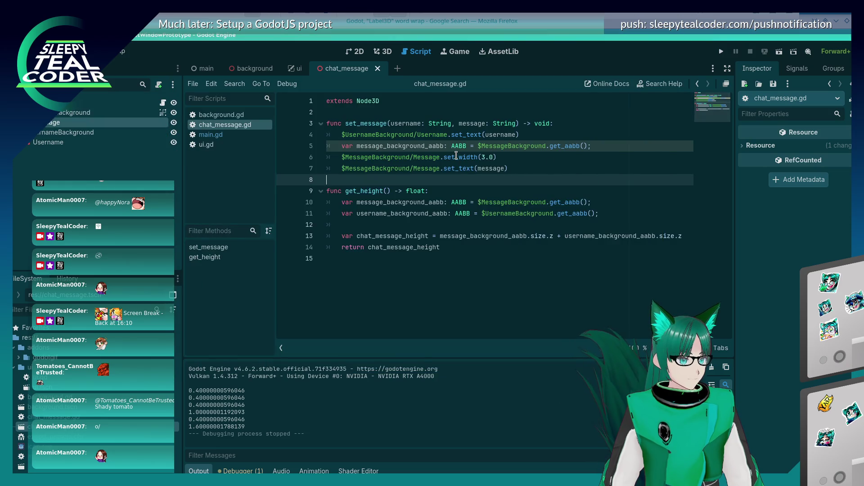
Step: Save the width at 5.0 and test with three added messages before stopping
{"action": "left_click", "coordinate": [456, 156]}
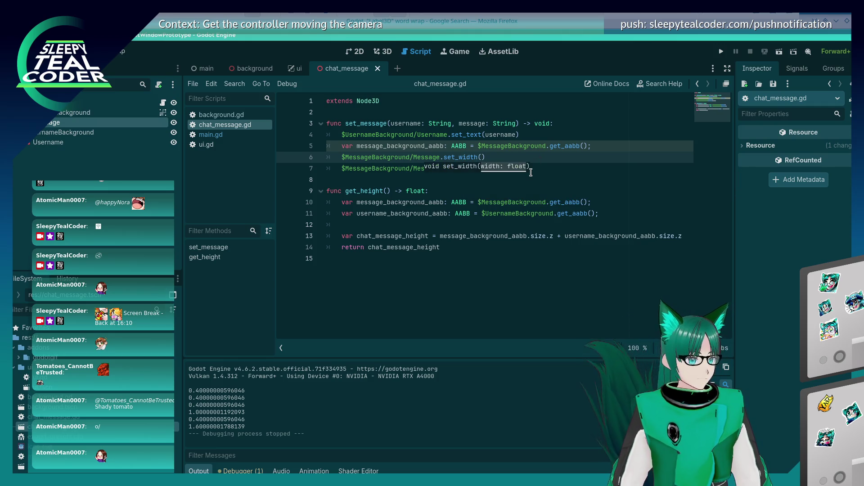
{"action": "type", "text": "5.0"}
{"action": "key", "text": "ctrl+s"}
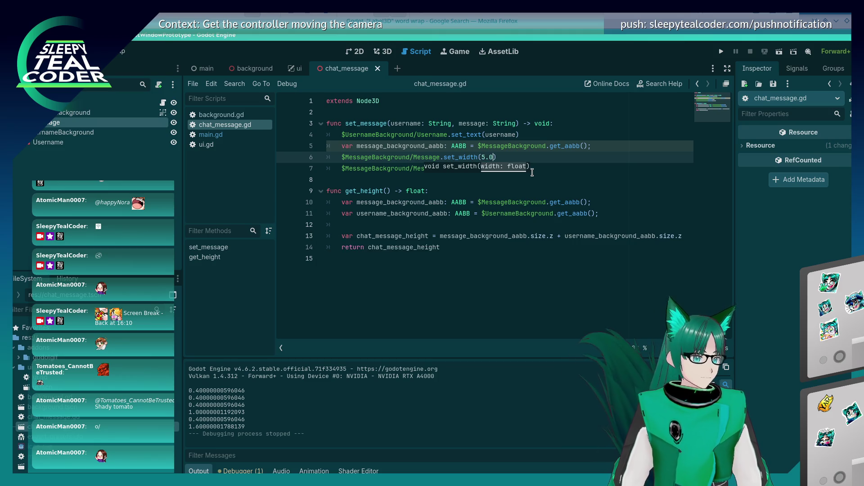
{"action": "left_click", "coordinate": [722, 52]}
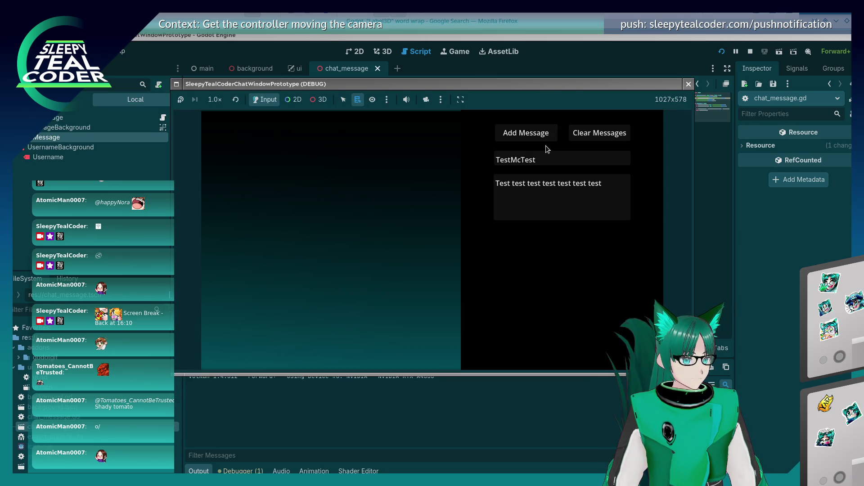
{"action": "left_click", "coordinate": [530, 135]}
{"action": "left_click", "coordinate": [530, 135]}
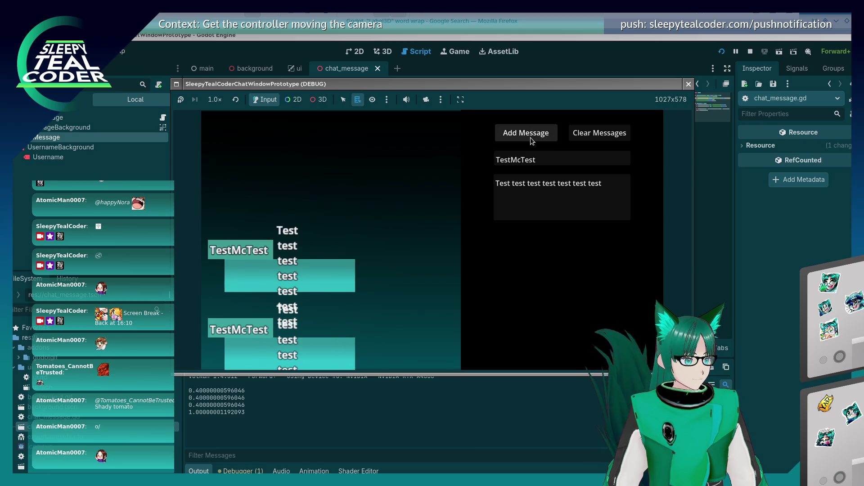
{"action": "left_click", "coordinate": [531, 135]}
{"action": "left_click", "coordinate": [689, 84]}
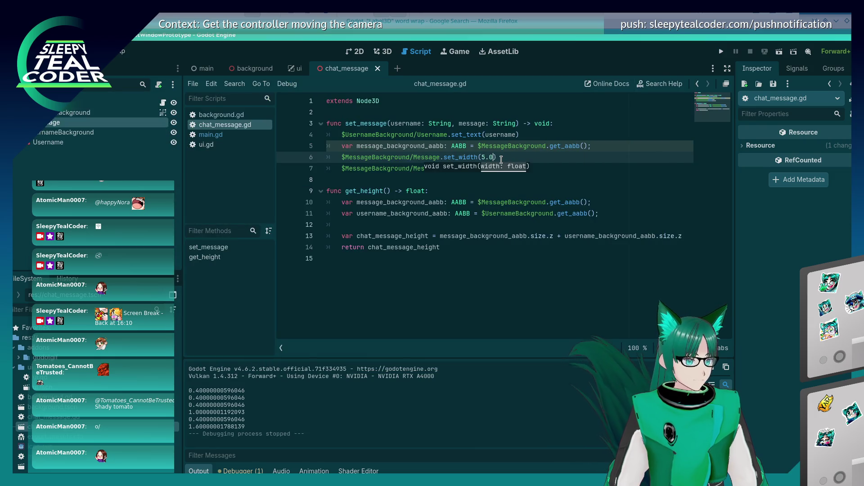
Step: Test width 100 over two runs, adding a message each time to check wrapping
{"action": "left_click", "coordinate": [720, 53]}
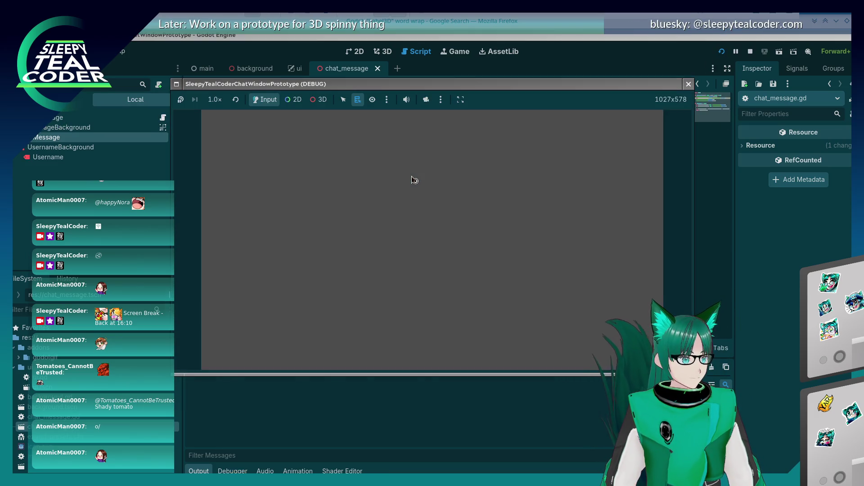
{"action": "left_click", "coordinate": [512, 135]}
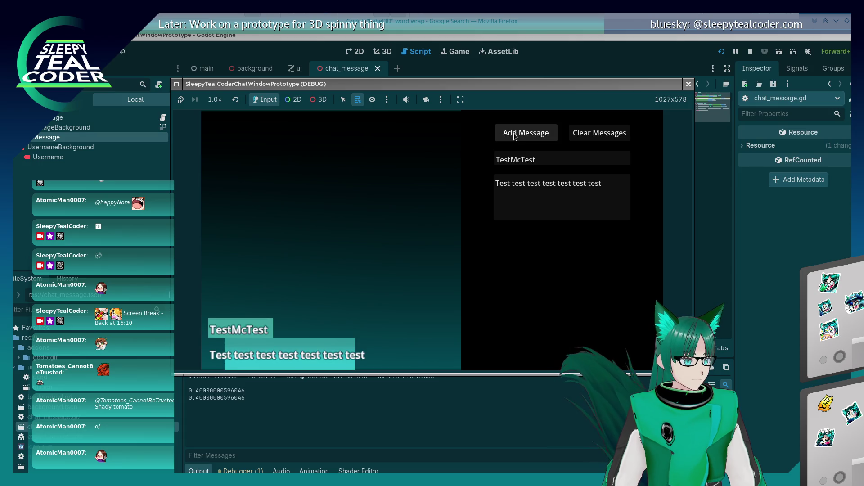
{"action": "left_click", "coordinate": [688, 83]}
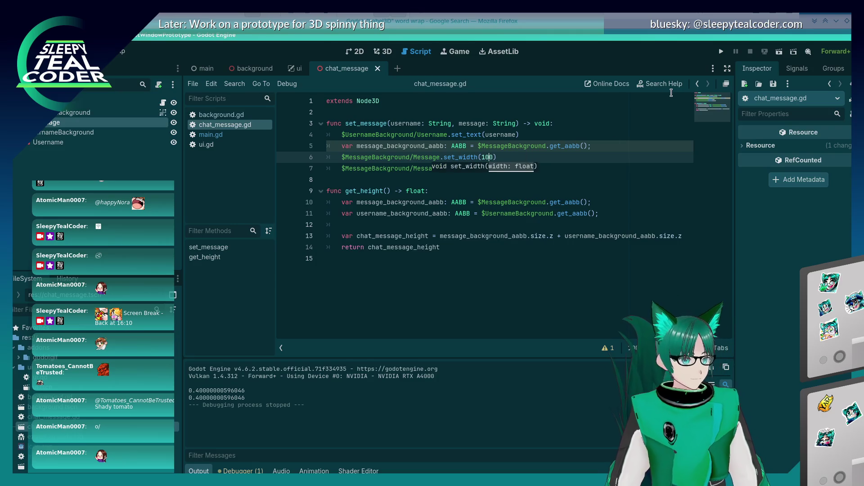
{"action": "left_click", "coordinate": [720, 52]}
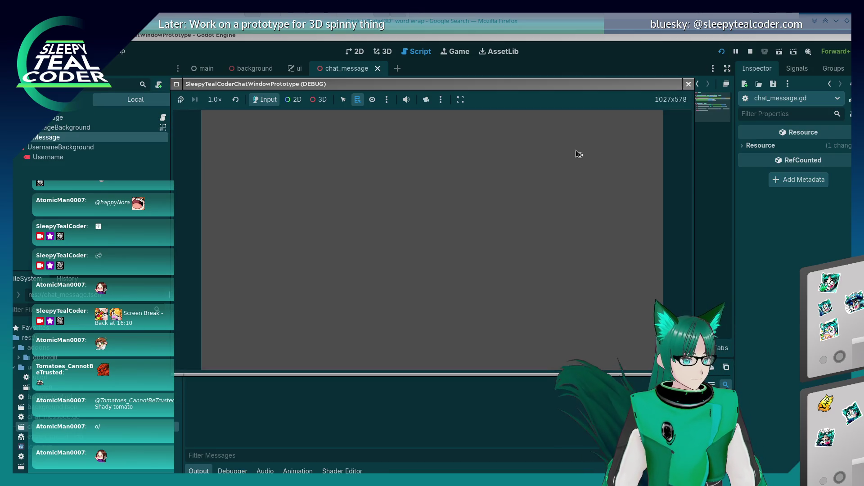
{"action": "left_click", "coordinate": [547, 136]}
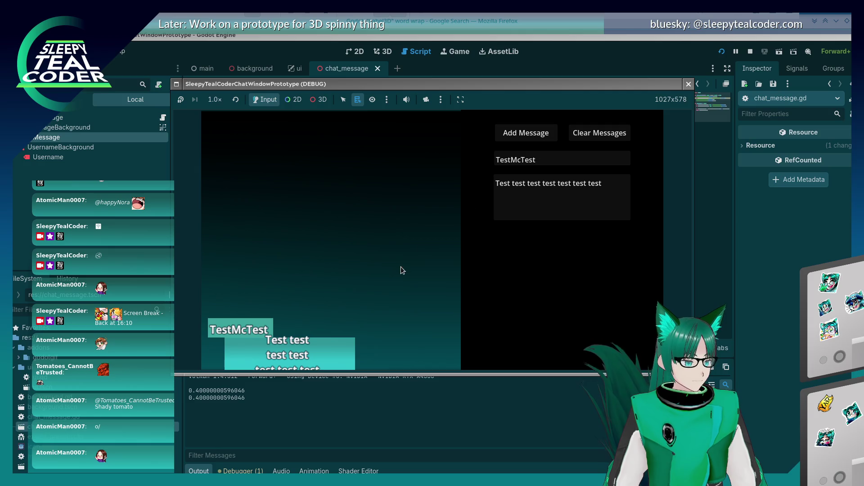
{"action": "left_click", "coordinate": [689, 86]}
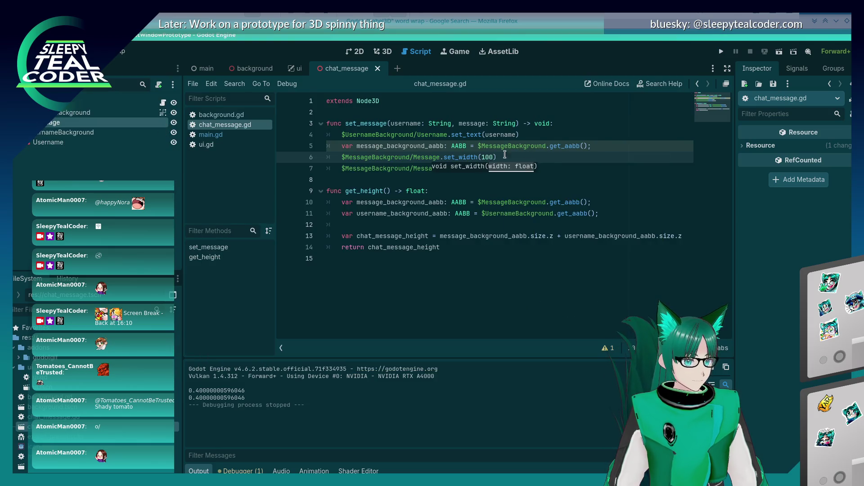
Step: Save width 150 and test it, then run at 200 to see two-line wrapping
{"action": "key", "text": "BackSpace"}
{"action": "type", "text": "5"}
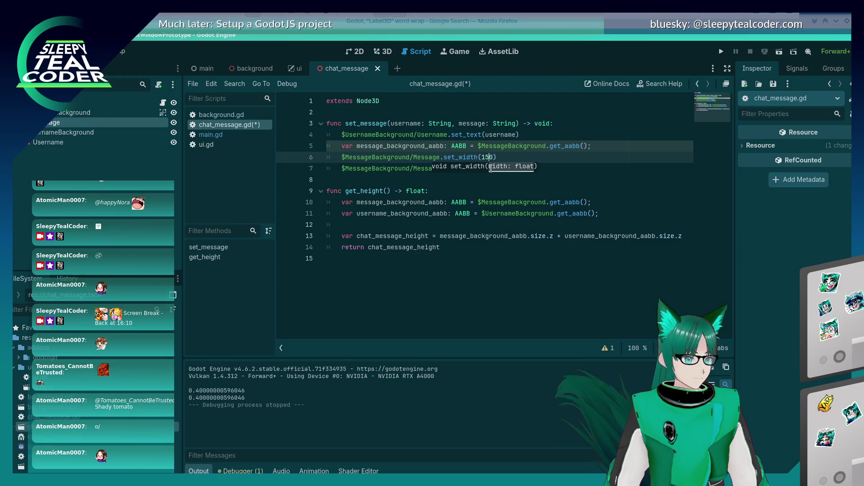
{"action": "key", "text": "ctrl+s"}
{"action": "left_click", "coordinate": [721, 52]}
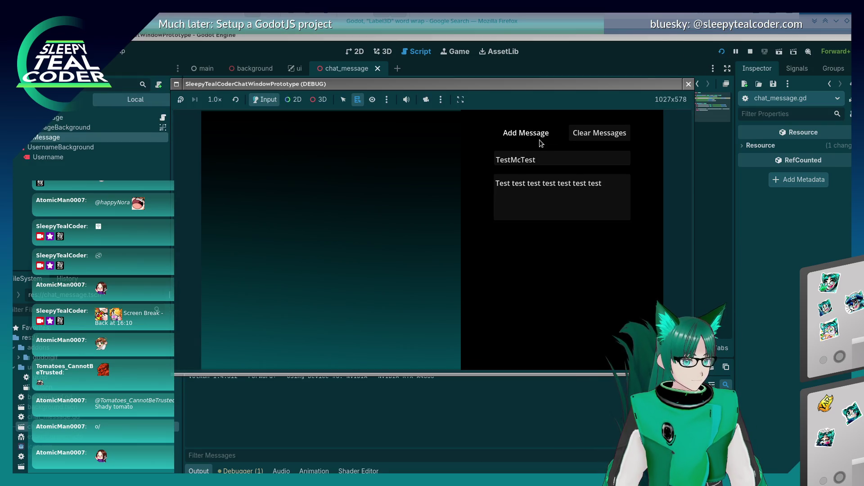
{"action": "left_click", "coordinate": [539, 140]}
{"action": "left_click", "coordinate": [689, 84]}
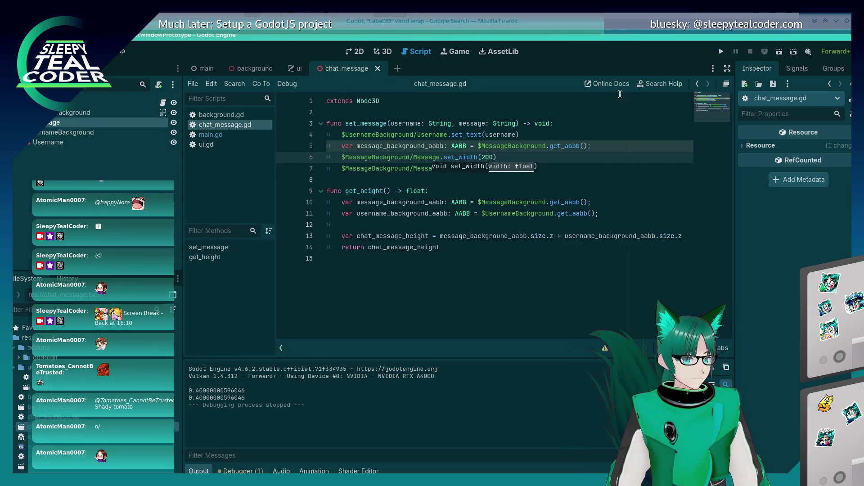
{"action": "left_click", "coordinate": [720, 52]}
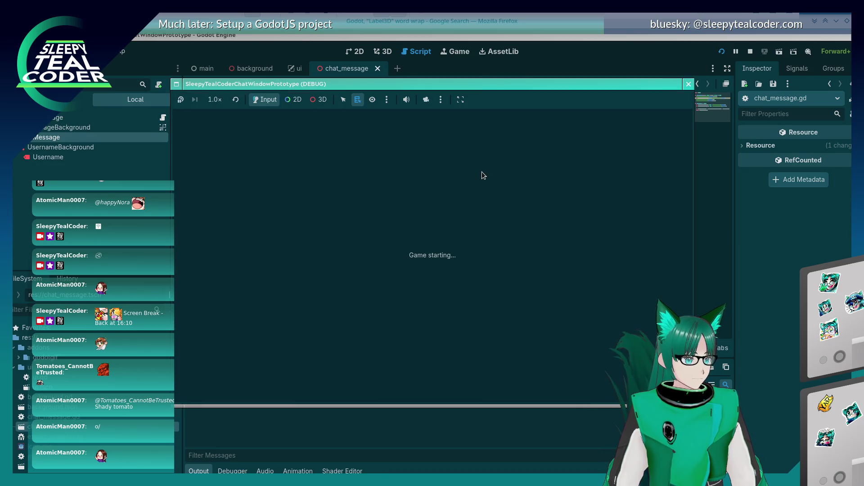
{"action": "left_click", "coordinate": [526, 133]}
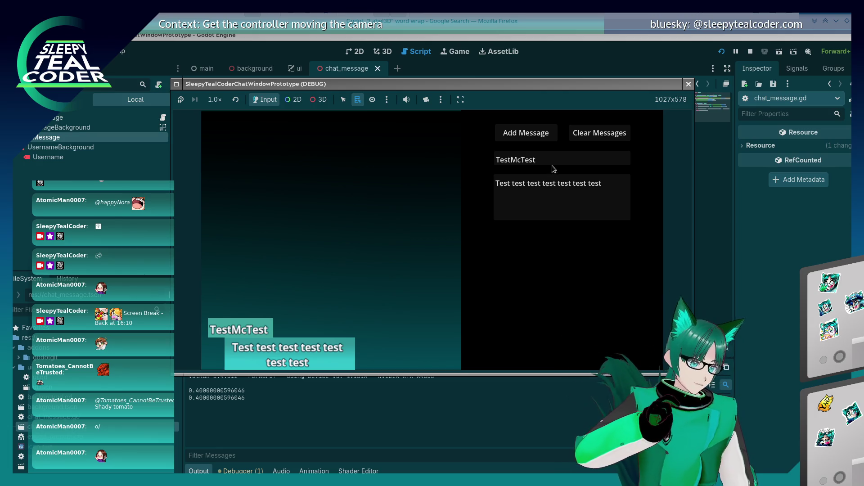
Step: Post a User1 word-wrapping test message, then stop the game and clear the old set_width value
{"action": "left_click_drag", "start_coordinate": [552, 162], "coordinate": [489, 159]}
{"action": "type", "text": "User1"}
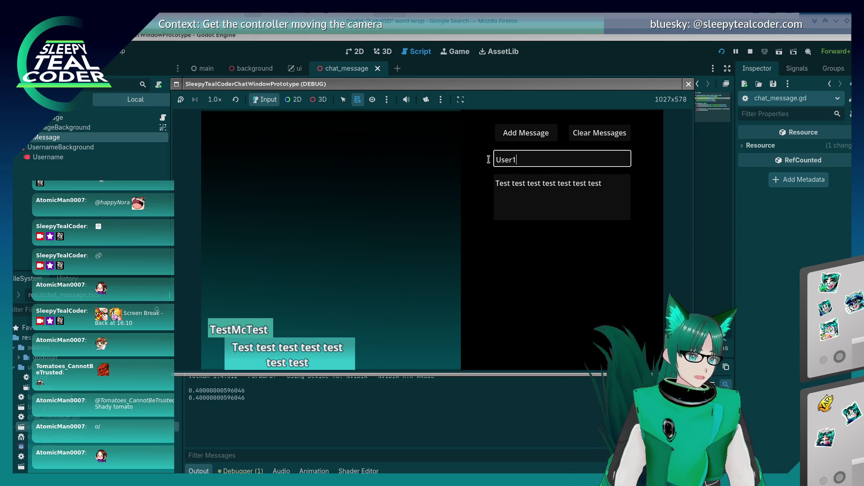
{"action": "key", "text": "Tab"}
{"action": "key", "text": "ctrl+a"}
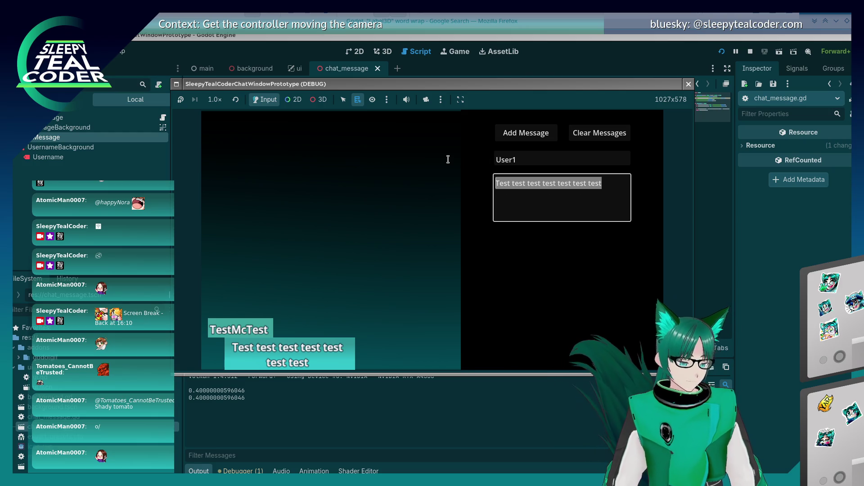
{"action": "type", "text": "this "}
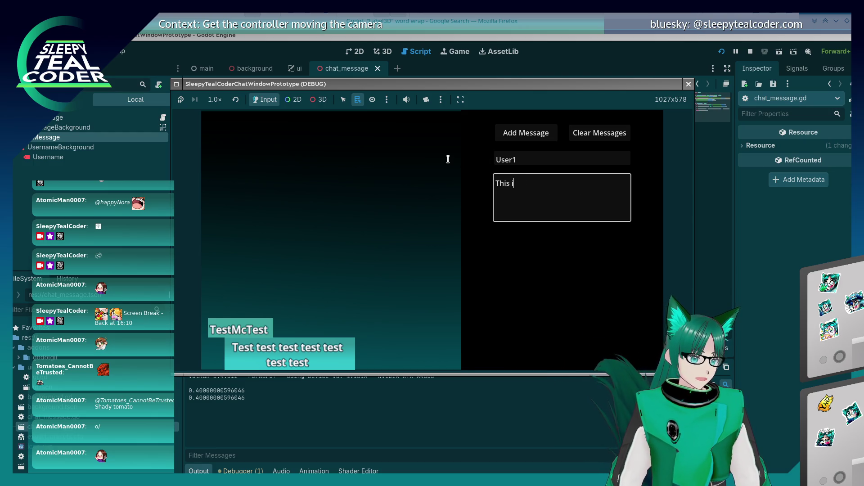
{"action": "type", "text": "st message wit"}
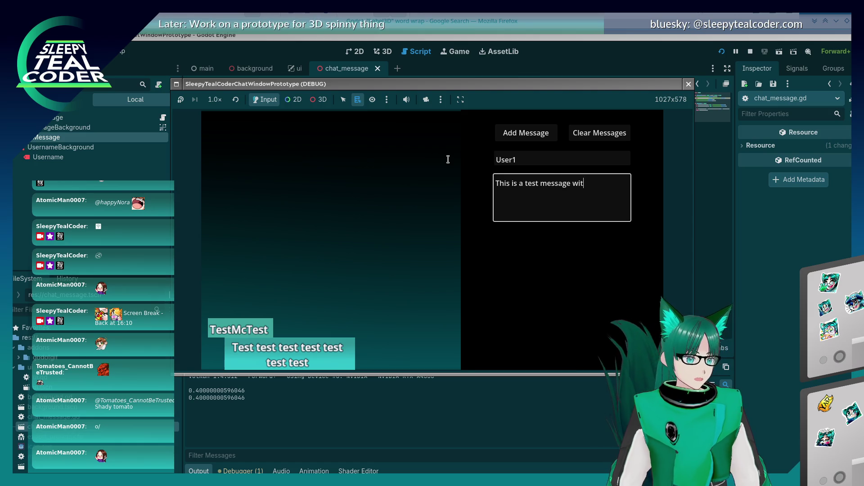
{"action": "type", "text": "h c"}
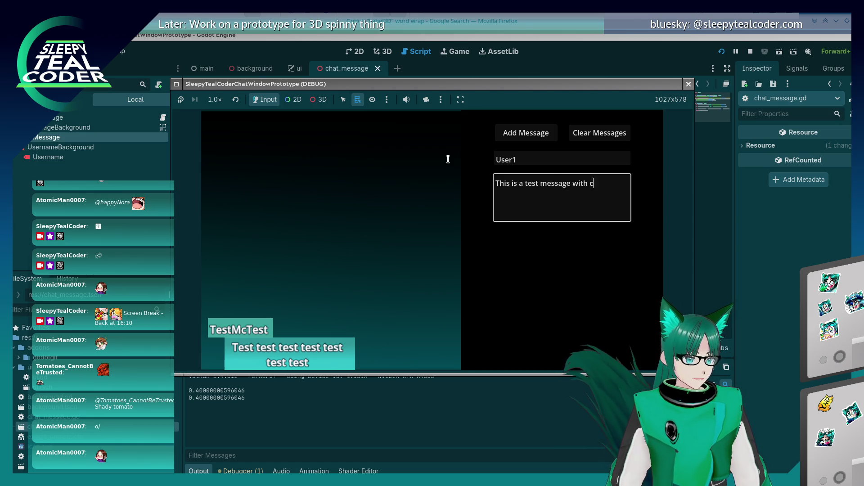
{"action": "type", "text": "ool ord "}
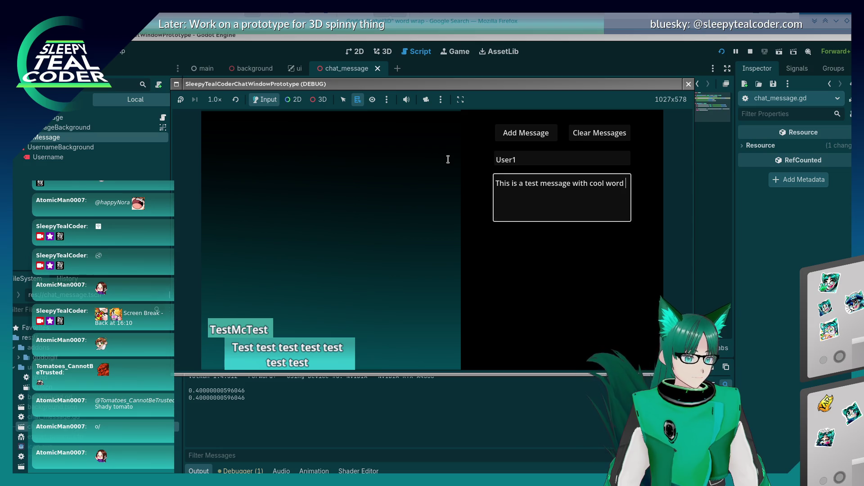
{"action": "type", "text": "wrapping!"}
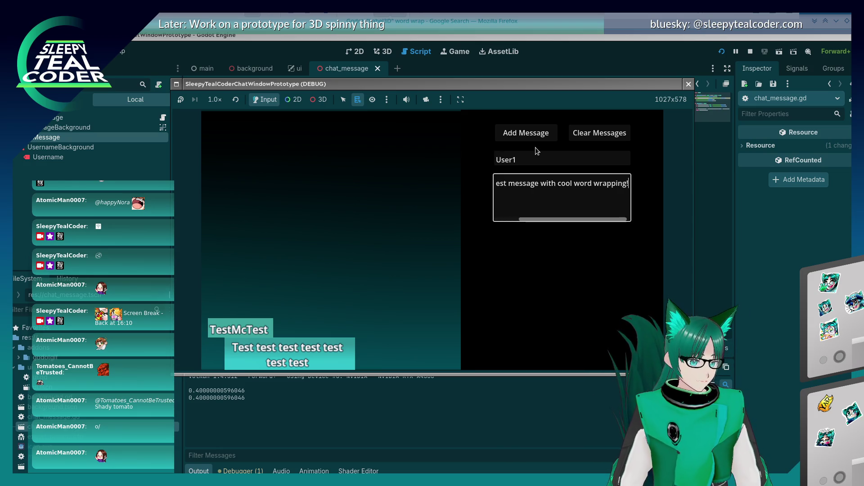
{"action": "left_click", "coordinate": [528, 133]}
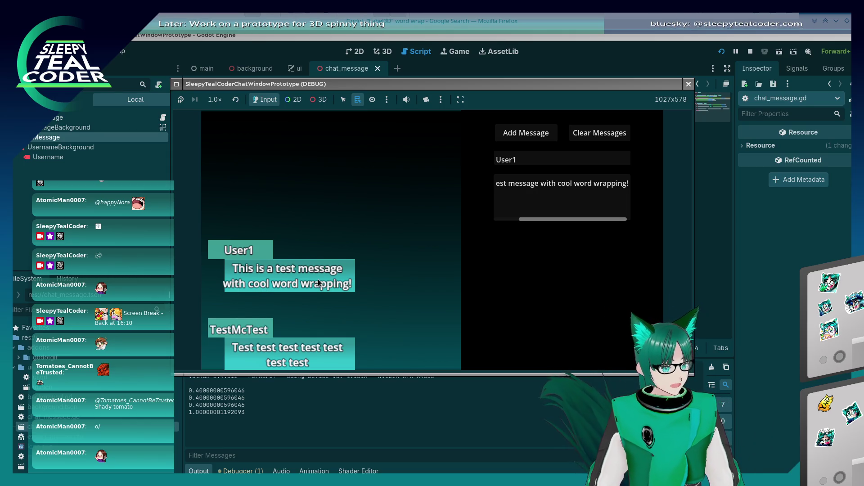
{"action": "left_click", "coordinate": [706, 291]}
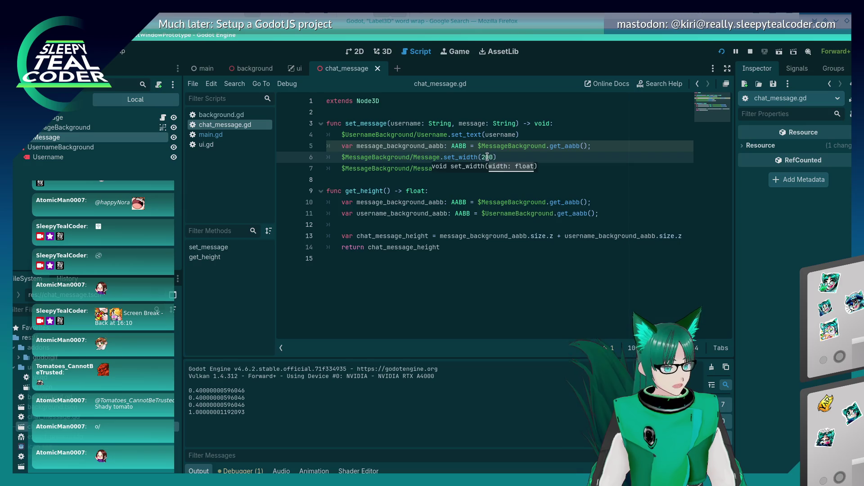
{"action": "key", "text": "BackSpace"}
{"action": "key", "text": "BackSpace"}
{"action": "key", "text": "BackSpace"}
Step: Set the message width to 175, rerun the project and add two test messages
{"action": "type", "text": "175"}
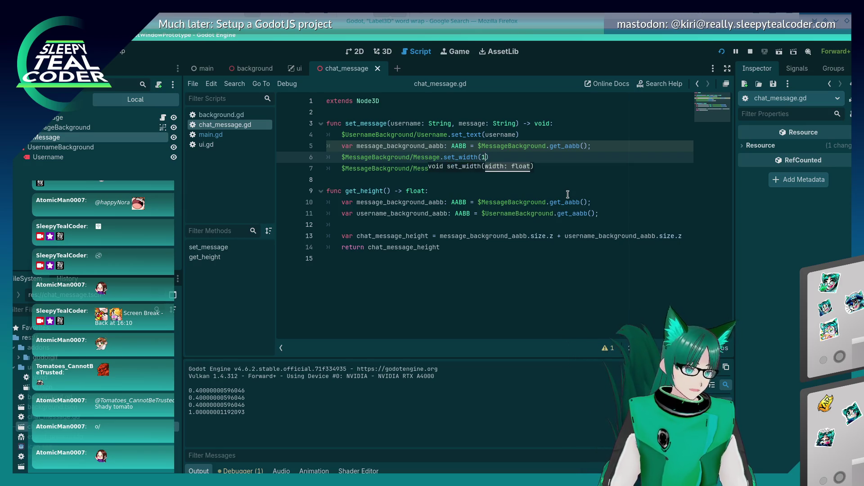
{"action": "key", "text": "F5"}
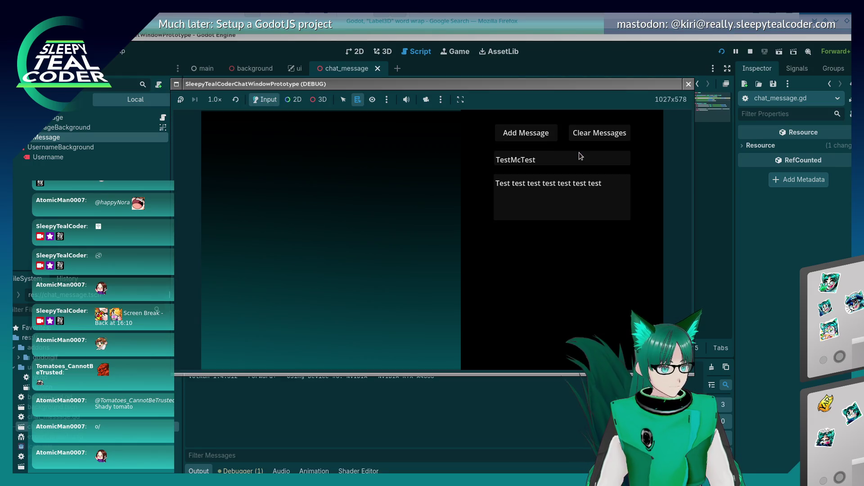
{"action": "left_click", "coordinate": [543, 140]}
{"action": "left_click", "coordinate": [543, 139]}
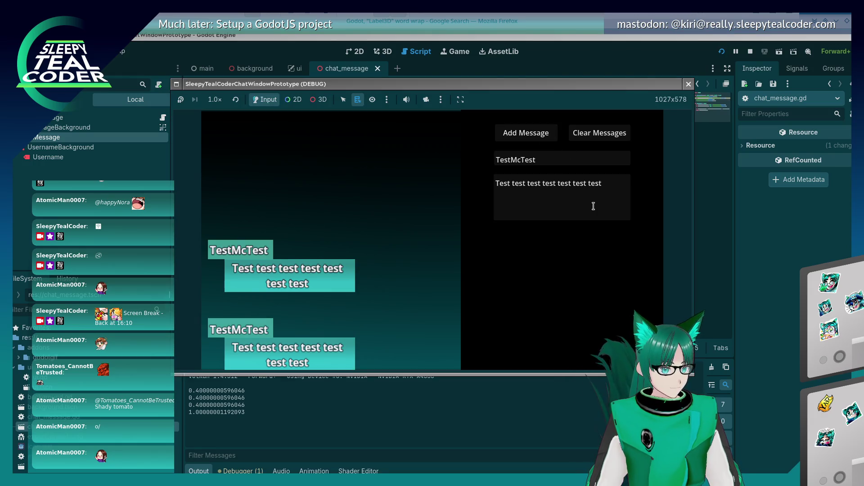
Step: Post a Test1 message saying it was sent with the word wrapping switched on!!!
{"action": "triple_click", "coordinate": [616, 193]}
{"action": "triple_click", "coordinate": [520, 161]}
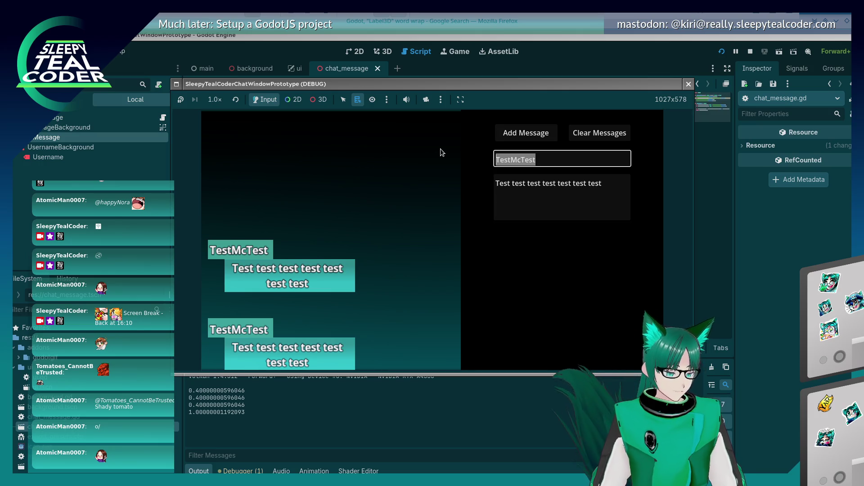
{"action": "type", "text": "Test1"}
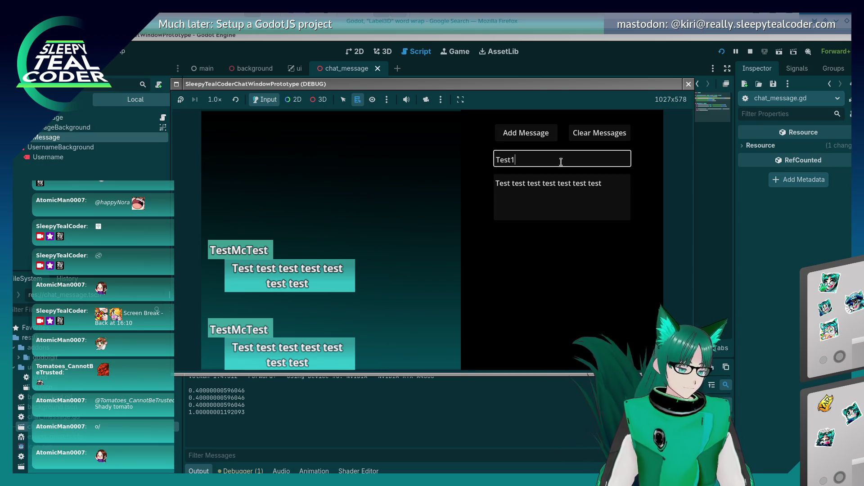
{"action": "left_click_drag", "start_coordinate": [624, 187], "coordinate": [493, 187]}
{"action": "type", "text": "Th"}
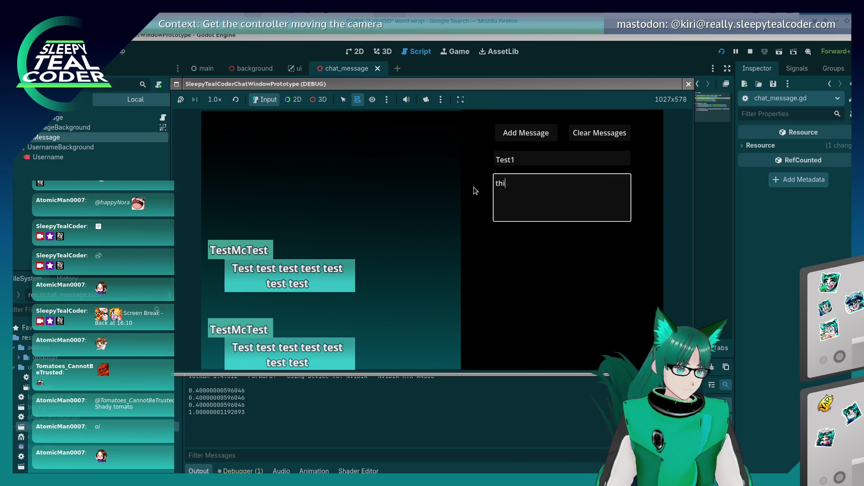
{"action": "type", "text": "is is anothe"}
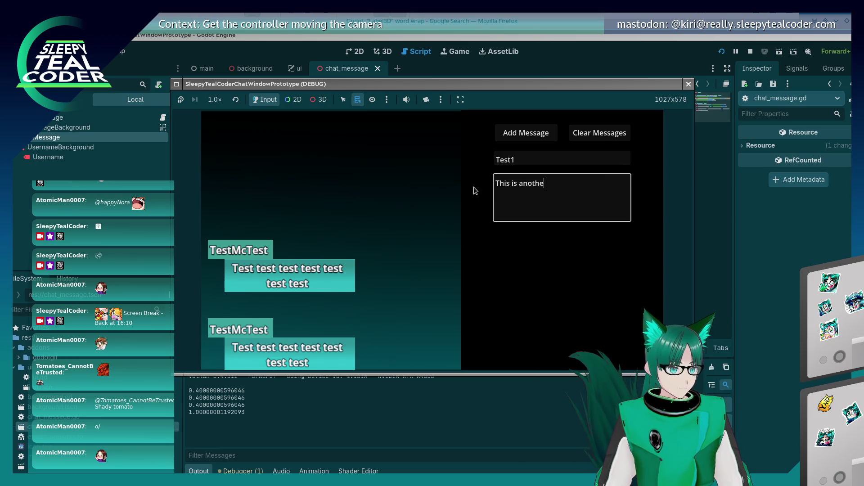
{"action": "type", "text": "r test of s"}
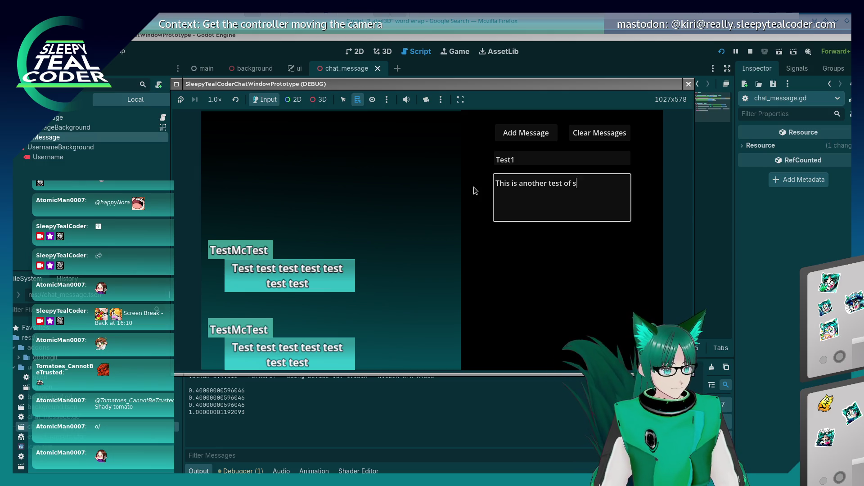
{"action": "type", "text": "ending stuff with th"}
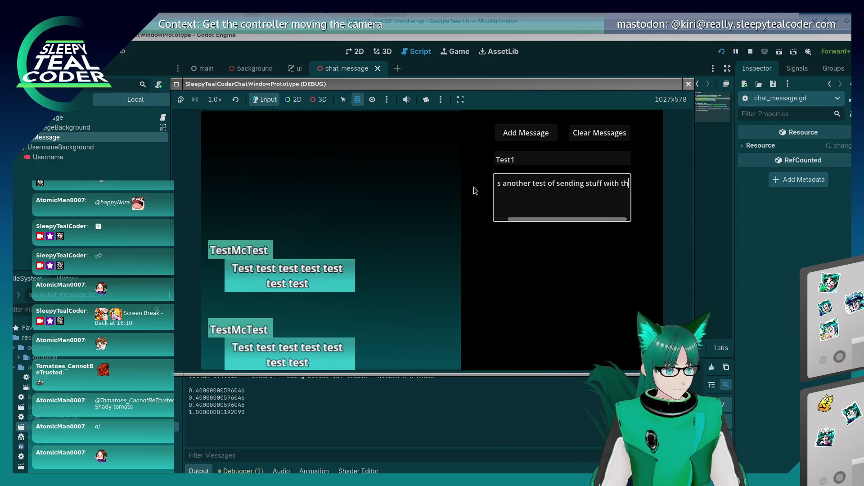
{"action": "type", "text": "e word wrapping "}
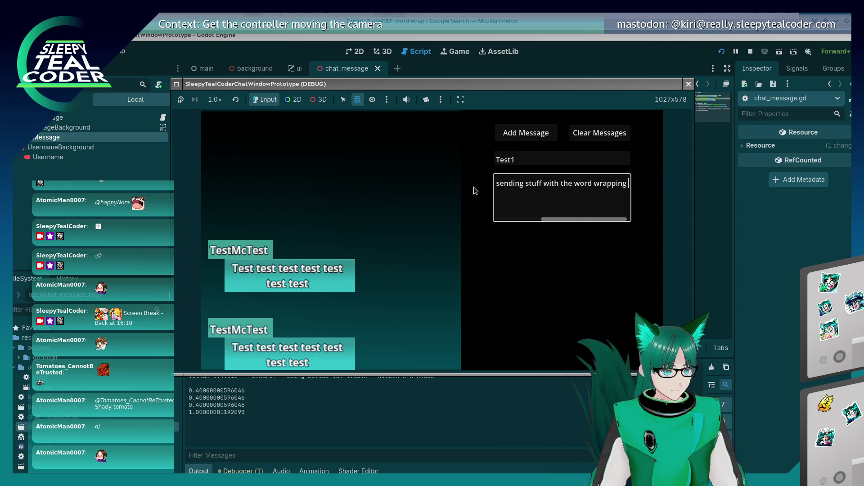
{"action": "type", "text": "switch one"}
{"action": "key", "text": "BackSpace"}
{"action": "key", "text": "BackSpace"}
{"action": "key", "text": "BackSpace"}
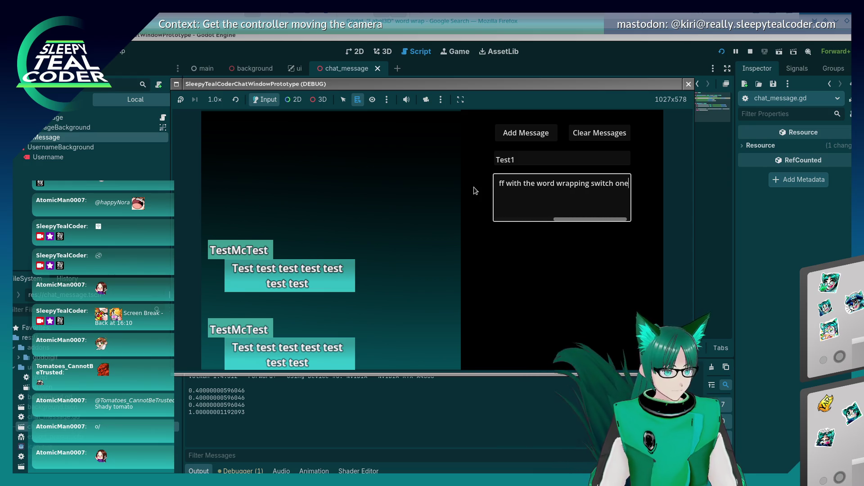
{"action": "type", "text": "ed on!!!"}
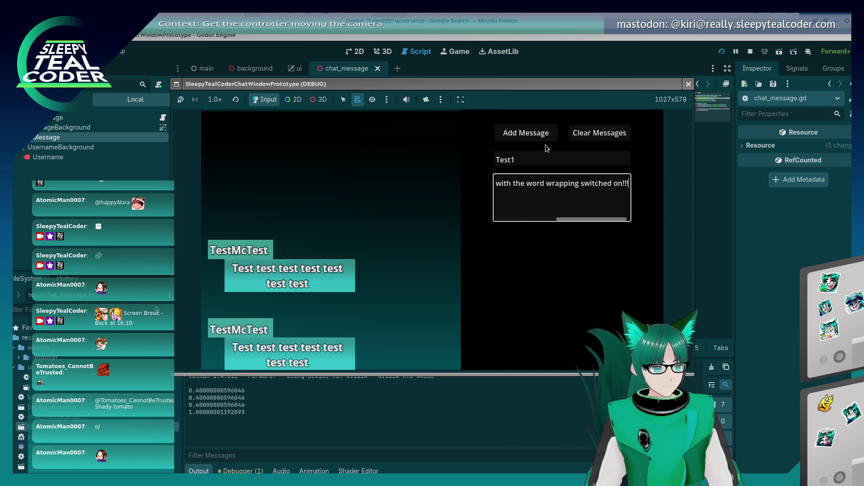
{"action": "left_click", "coordinate": [528, 135]}
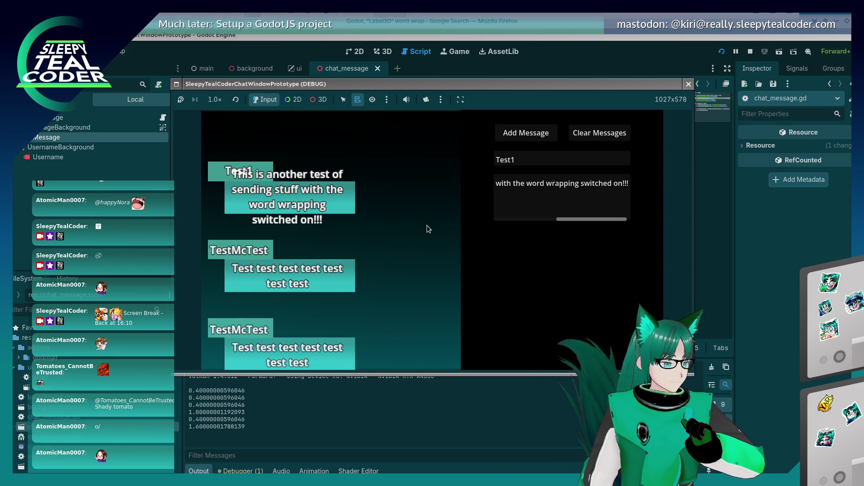
Step: Move the main scene's Camera3D back along Z and up along Y, then save and run
{"action": "left_click", "coordinate": [689, 84]}
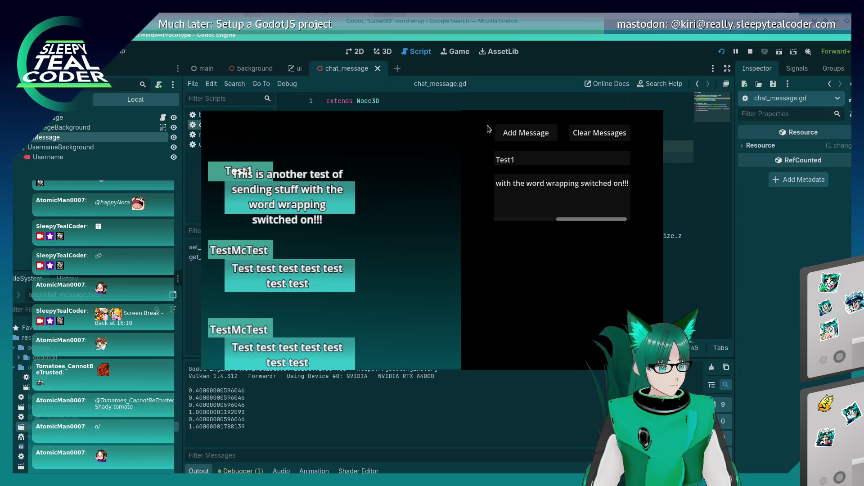
{"action": "left_click", "coordinate": [201, 68]}
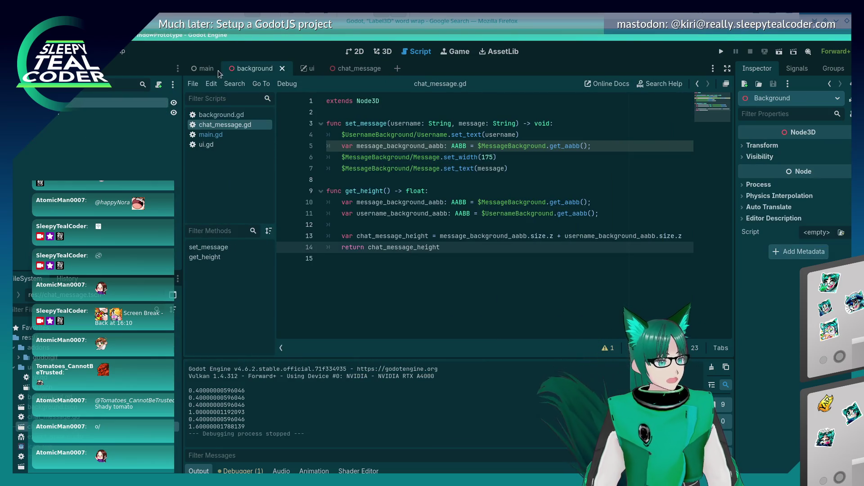
{"action": "left_click", "coordinate": [383, 52]}
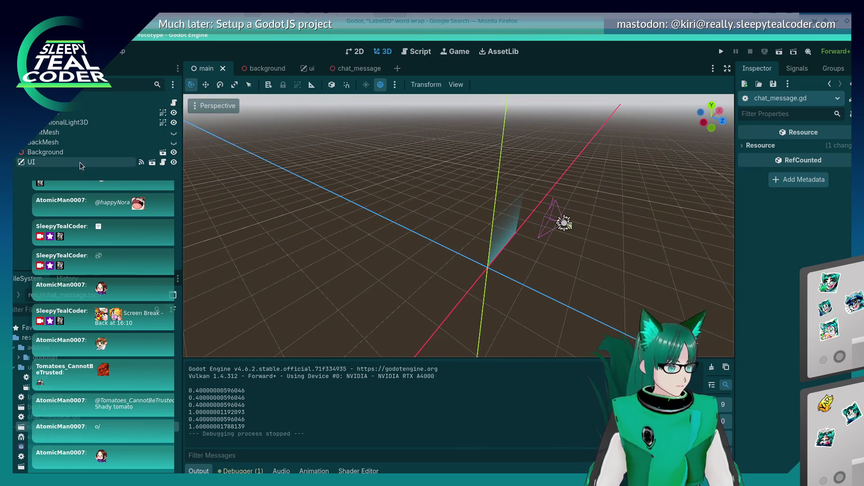
{"action": "left_click", "coordinate": [563, 222]}
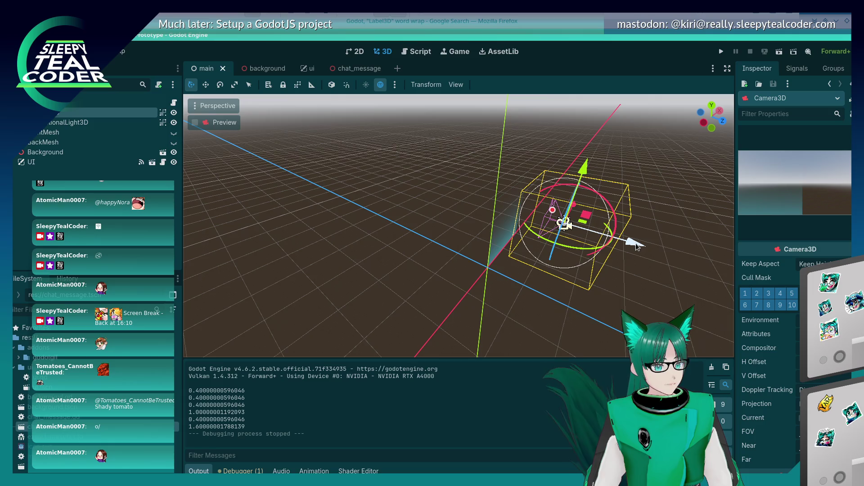
{"action": "mouse_move", "coordinate": [637, 247]}
{"action": "left_mouse_down"}
{"action": "mouse_move", "coordinate": [664, 270]}
{"action": "mouse_move", "coordinate": [639, 296]}
{"action": "mouse_move", "coordinate": [695, 294]}
{"action": "mouse_move", "coordinate": [523, 284]}
{"action": "left_mouse_up"}
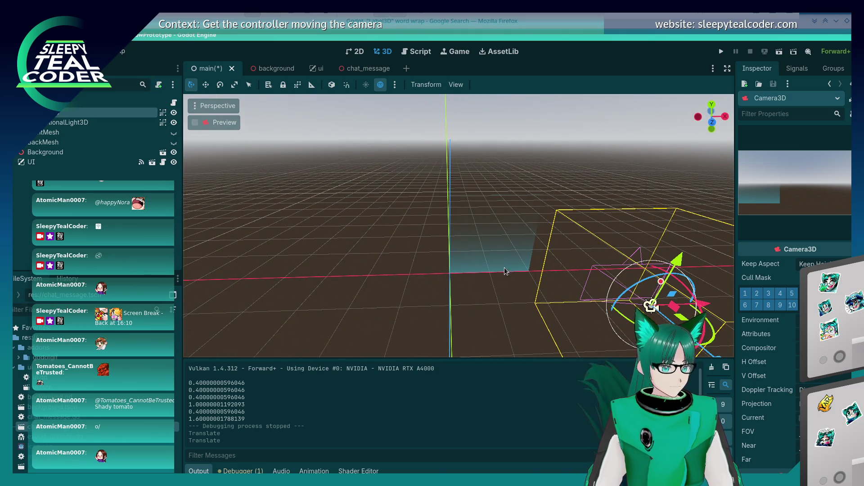
{"action": "key", "text": "f"}
{"action": "left_click_drag", "start_coordinate": [489, 150], "coordinate": [494, 98]}
{"action": "left_click", "coordinate": [722, 51]}
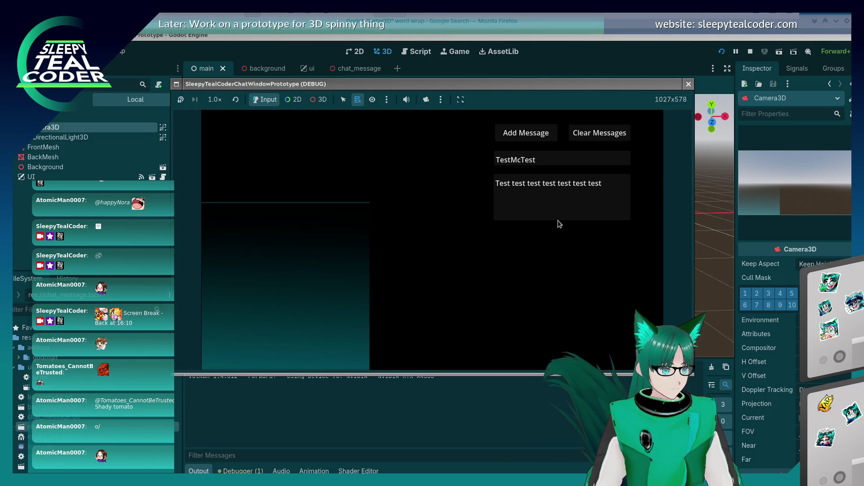
Step: Select the Background node and try the select, scale and local-space transform modes
{"action": "left_click", "coordinate": [45, 166]}
{"action": "left_click", "coordinate": [45, 166]}
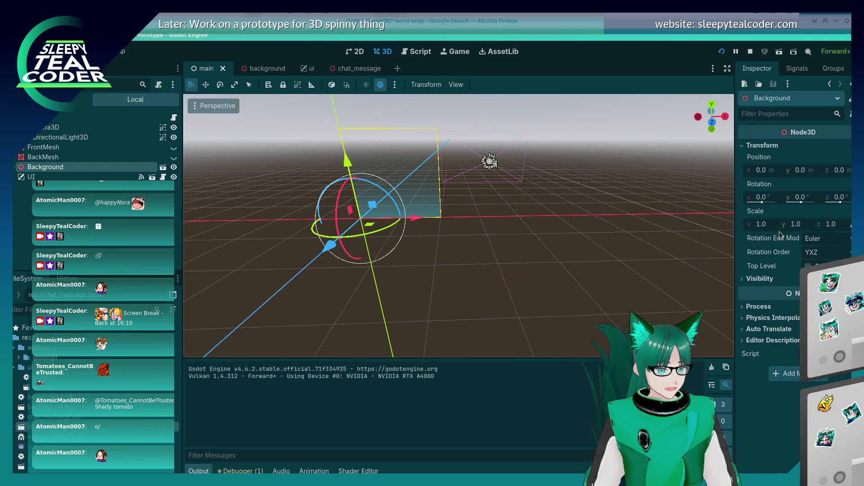
{"action": "left_click_drag", "start_coordinate": [450, 225], "coordinate": [260, 109]}
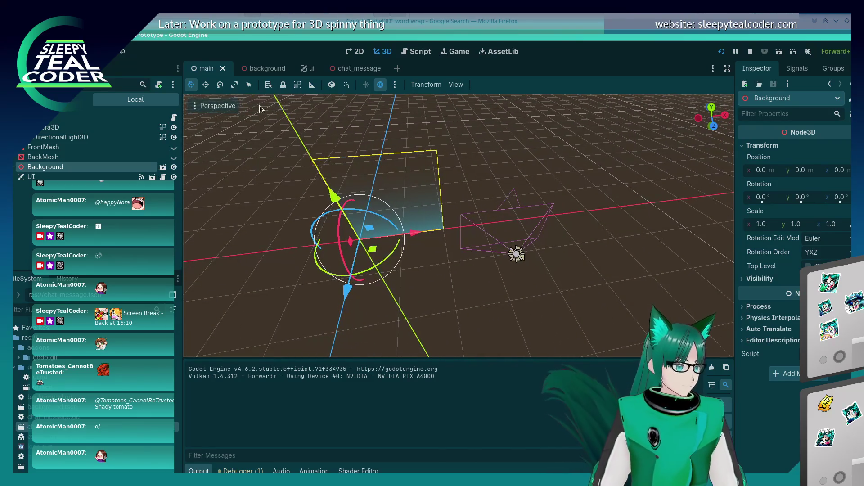
{"action": "left_click", "coordinate": [247, 86]}
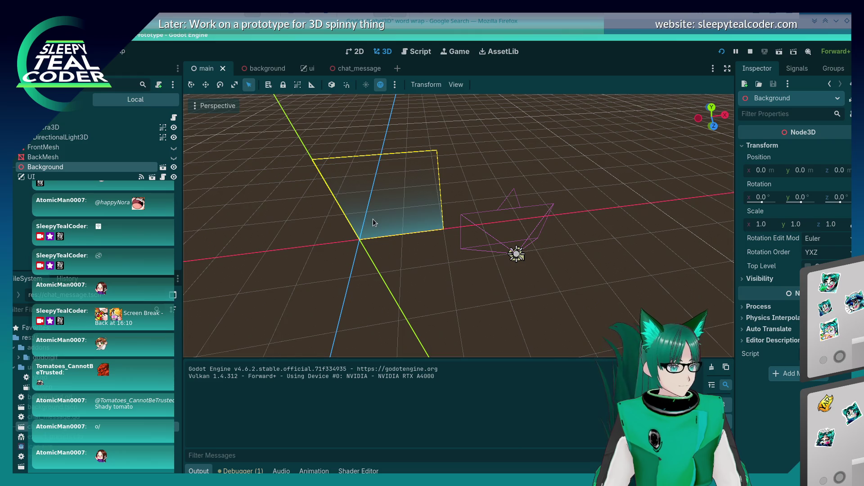
{"action": "left_click", "coordinate": [235, 85]}
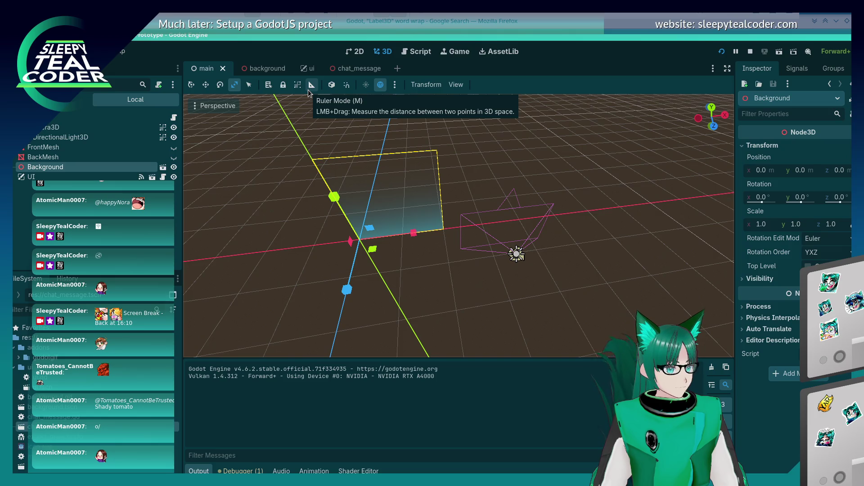
{"action": "left_click", "coordinate": [333, 85]}
{"action": "left_click", "coordinate": [333, 87]}
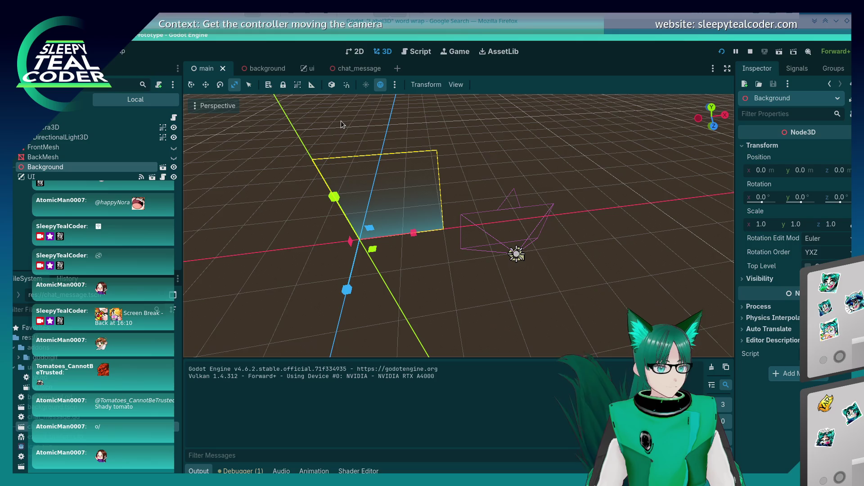
{"action": "left_click", "coordinate": [191, 84]}
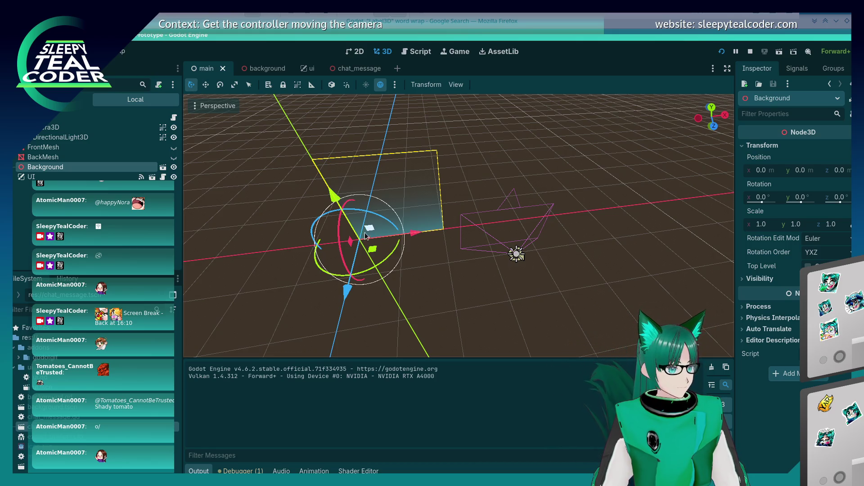
Step: Stretch the Background to a Y scale of 1.50 and reload the running project
{"action": "mouse_move", "coordinate": [371, 231]}
{"action": "left_mouse_down"}
{"action": "mouse_move", "coordinate": [358, 224]}
{"action": "mouse_move", "coordinate": [368, 214]}
{"action": "left_mouse_up"}
{"action": "key", "text": "ctrl+z"}
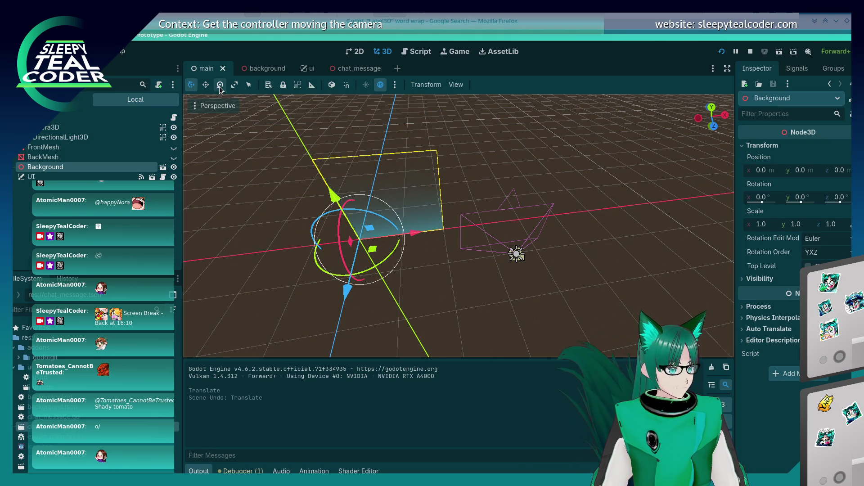
{"action": "left_click", "coordinate": [234, 84]}
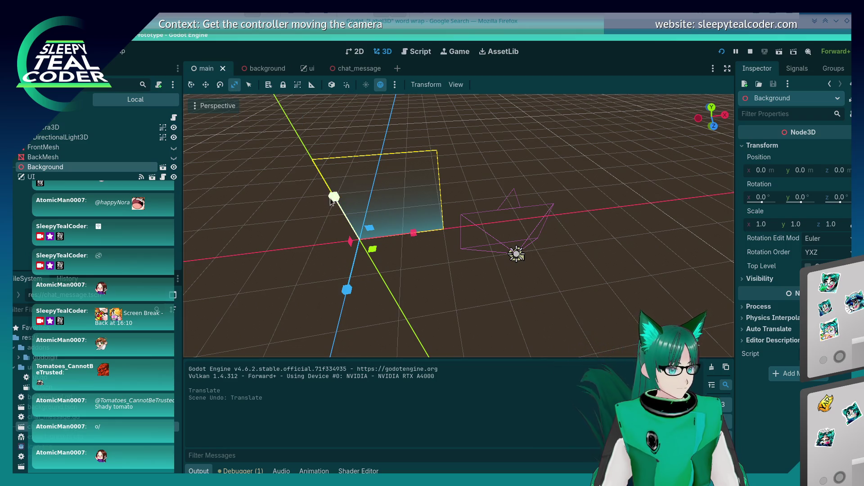
{"action": "left_click_drag", "start_coordinate": [334, 197], "coordinate": [322, 173]}
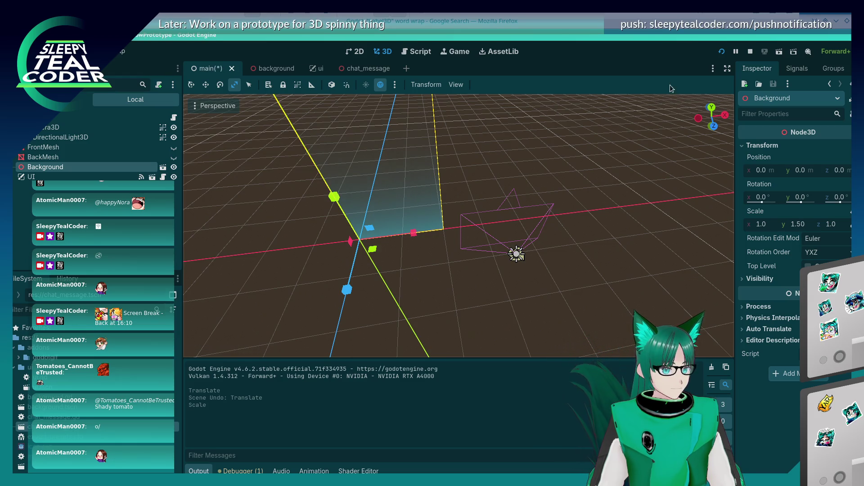
{"action": "left_click", "coordinate": [722, 51]}
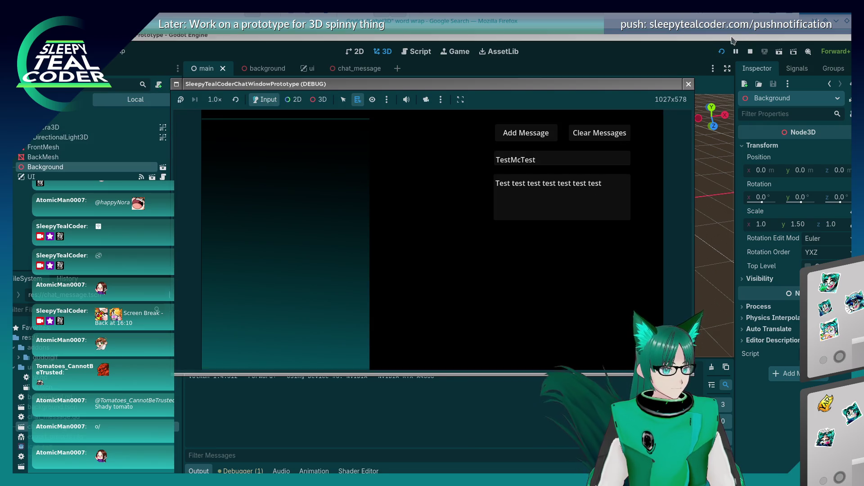
Step: Raise the Background's Y scale to 1.70 and run the project again
{"action": "left_click", "coordinate": [688, 84]}
{"action": "left_click_drag", "start_coordinate": [334, 197], "coordinate": [336, 189]}
{"action": "left_click", "coordinate": [720, 52]}
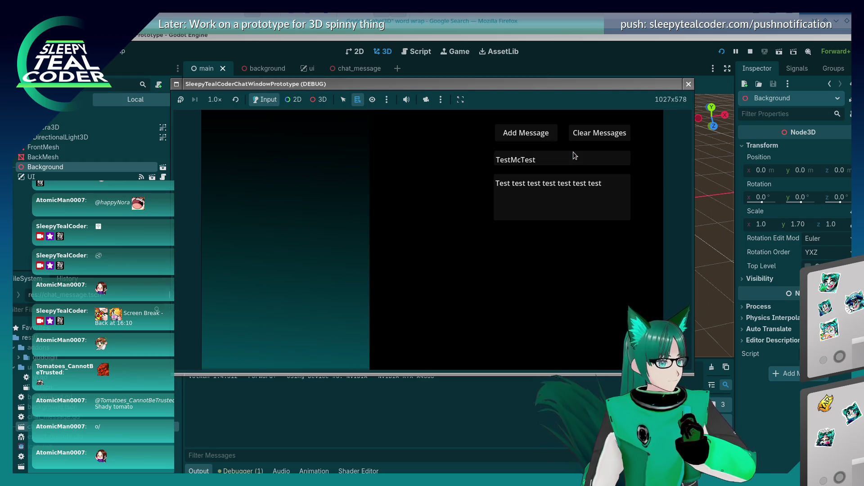
Step: Add five TestMcTest chat messages to stack the bubbles
{"action": "left_click", "coordinate": [549, 135]}
{"action": "left_click", "coordinate": [549, 135]}
{"action": "left_click", "coordinate": [549, 135]}
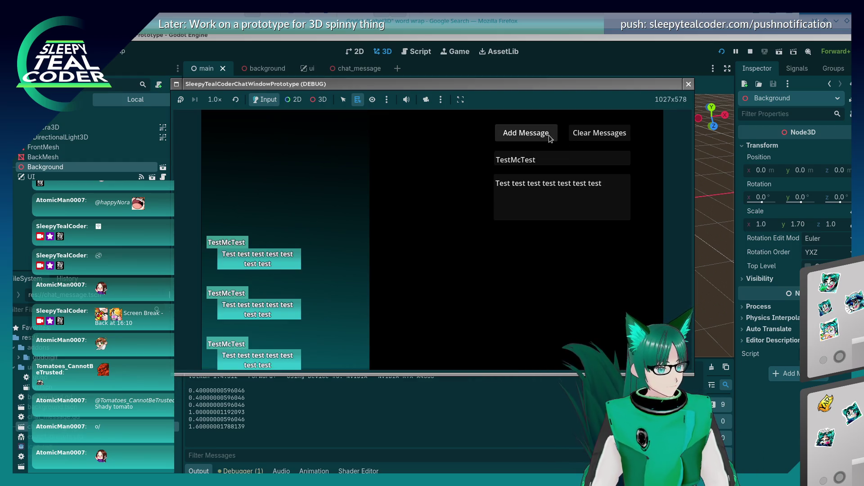
{"action": "left_click", "coordinate": [549, 135]}
{"action": "left_click", "coordinate": [549, 135]}
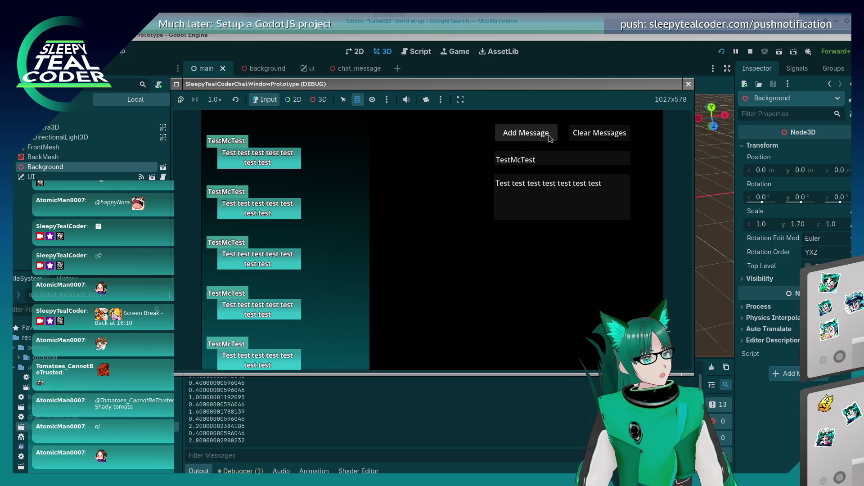
Step: Clear the message text box and post a blank message
{"action": "left_click", "coordinate": [620, 183]}
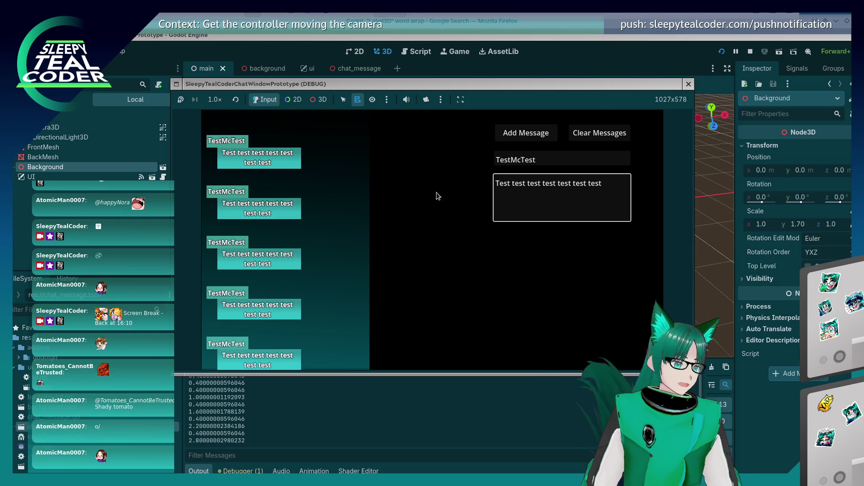
{"action": "key", "text": "ctrl+a"}
{"action": "key", "text": "BackSpace"}
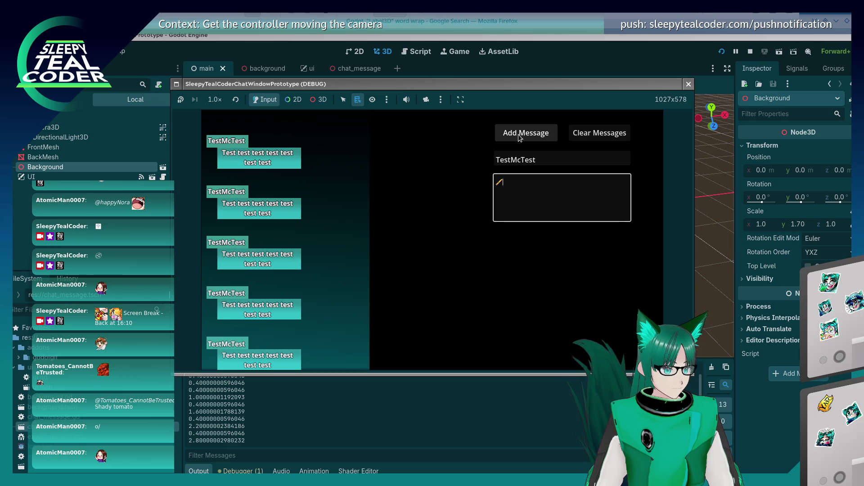
{"action": "left_click", "coordinate": [519, 136]}
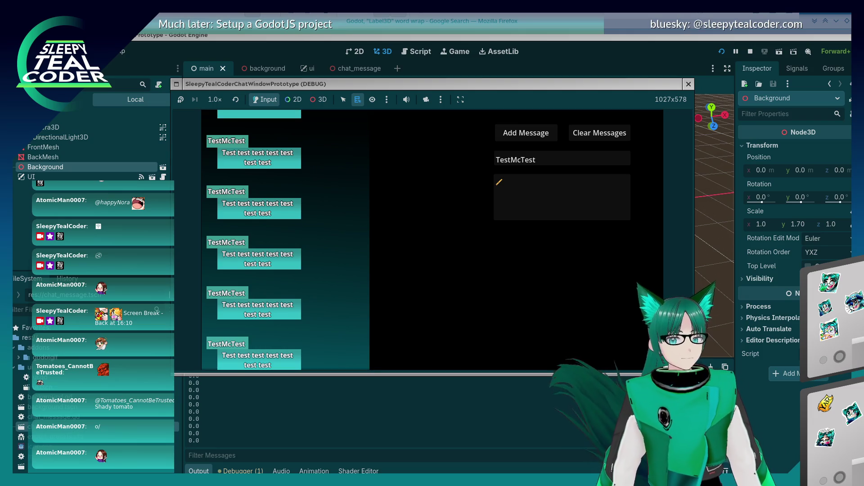
Step: Enter the name 'Mult' and the message 'This is a multiline test for the word wrapping stuff. Isn't this fun! :D'
{"action": "left_click", "coordinate": [548, 178]}
{"action": "left_click", "coordinate": [553, 158]}
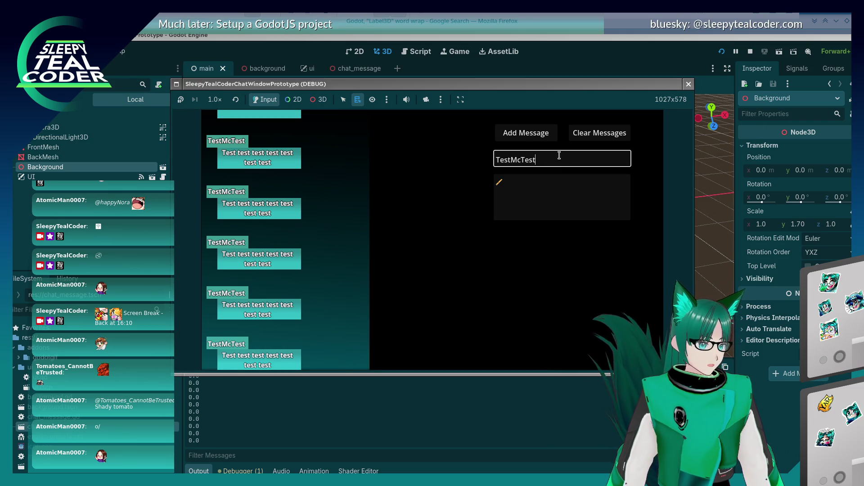
{"action": "key", "text": "ctrl+a"}
{"action": "type", "text": "Mult"}
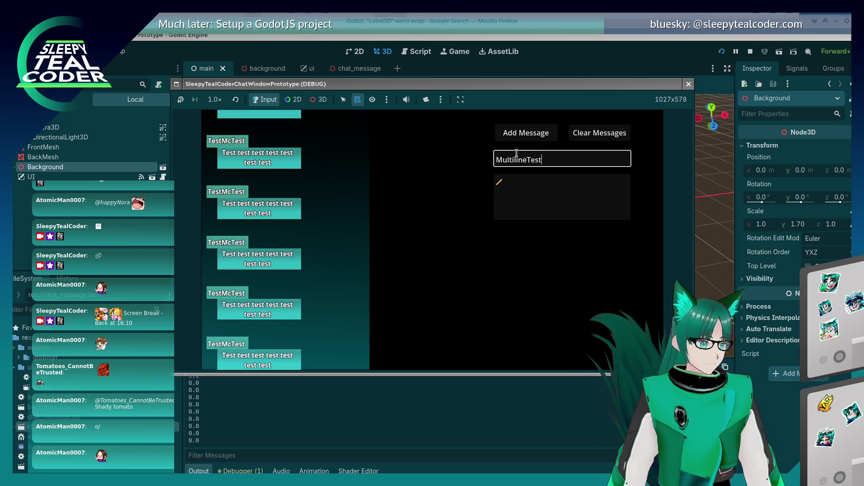
{"action": "left_click", "coordinate": [526, 195]}
{"action": "type", "text": "This is a multiline t"}
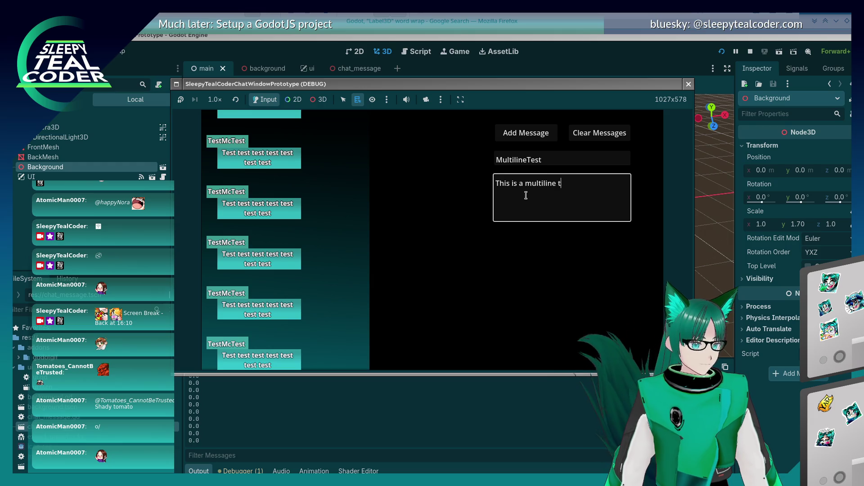
{"action": "type", "text": "est for the wor"}
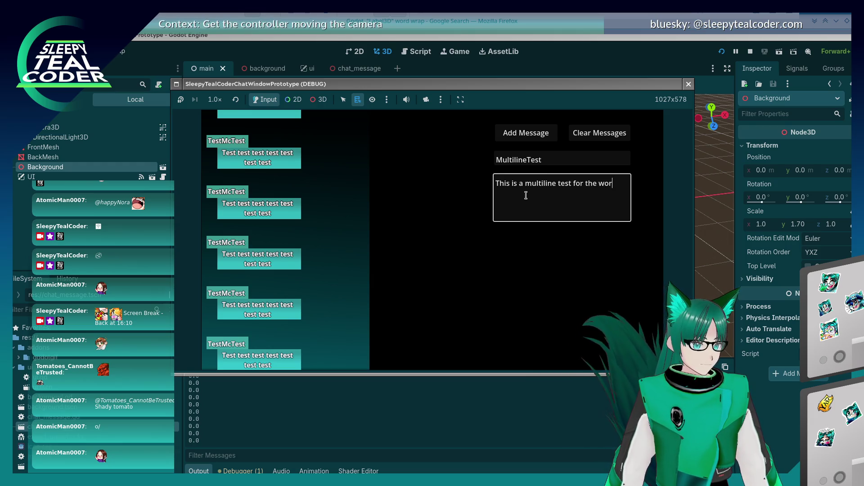
{"action": "type", "text": "d wrapping stuff. "}
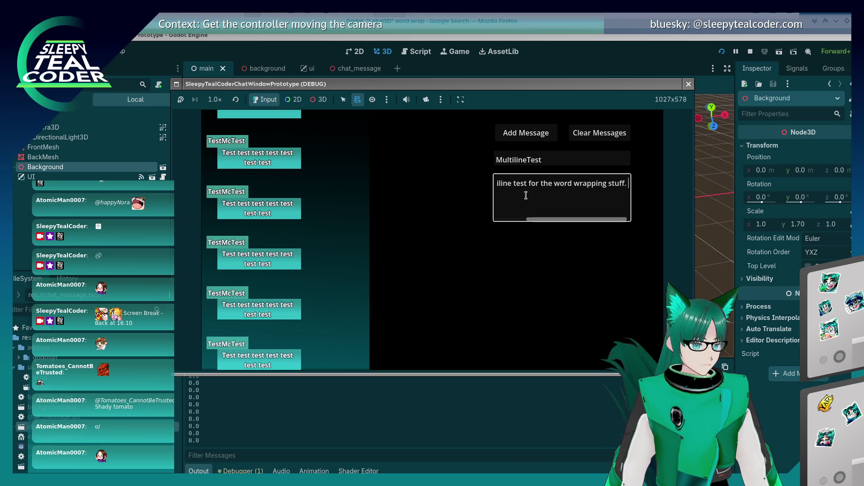
{"action": "type", "text": "Isn't this fun! :D"}
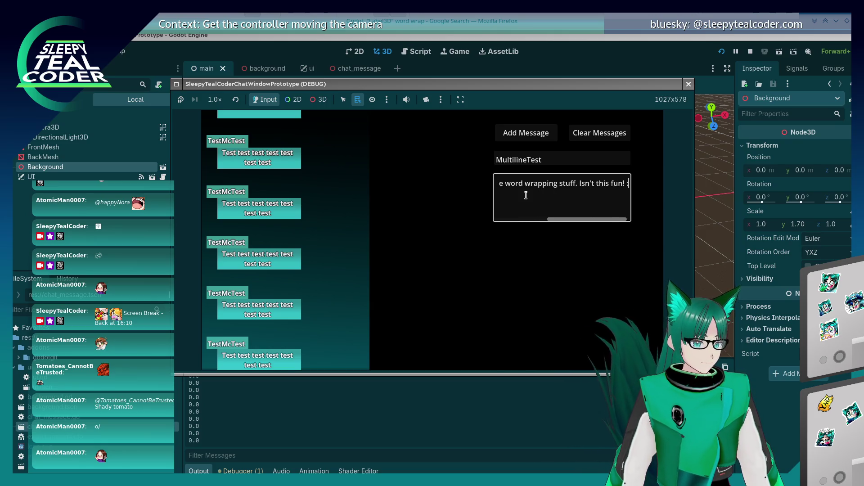
Step: Add a '?' after 'fun', post the wrapped message, and close the running game
{"action": "left_click", "coordinate": [618, 183]}
{"action": "type", "text": "?!"}
{"action": "left_click", "coordinate": [321, 237]}
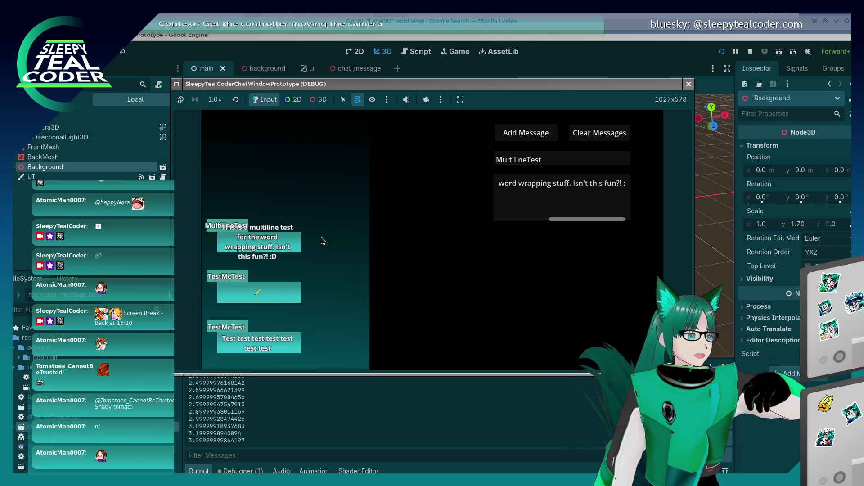
{"action": "left_click", "coordinate": [688, 84]}
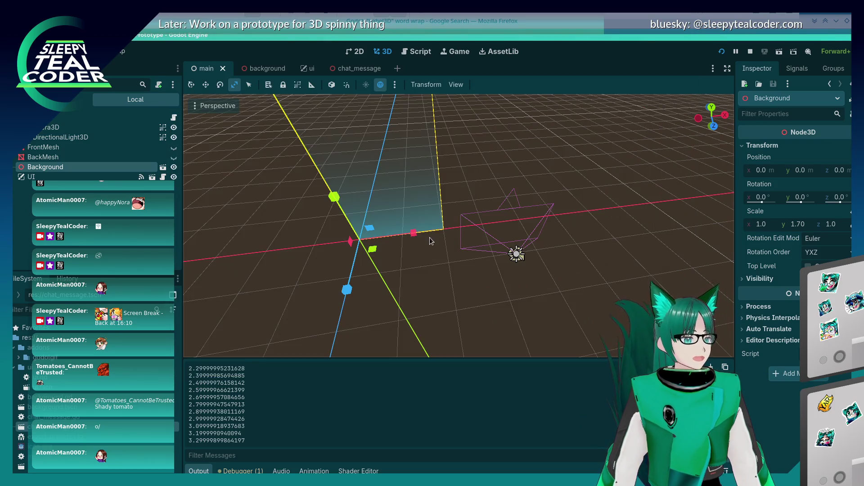
Step: Open the chat_message scene, select MessageBackground and inspect its Geometry and Visibility Range settings
{"action": "left_click", "coordinate": [360, 68]}
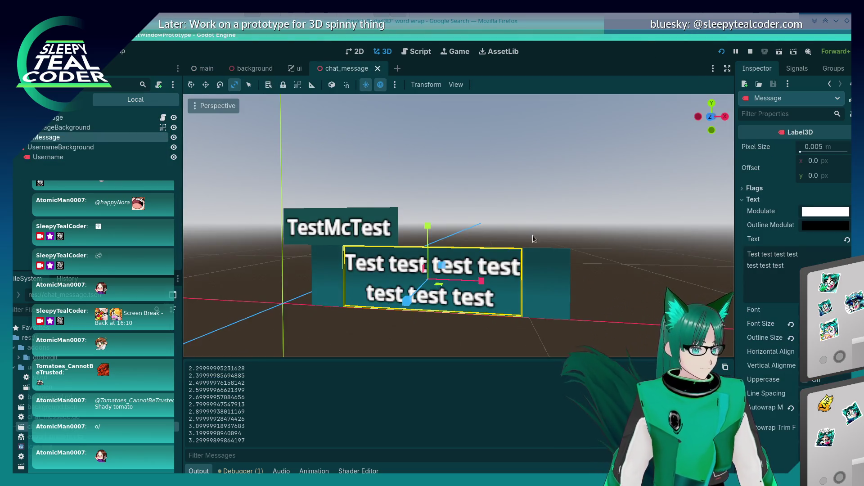
{"action": "left_click", "coordinate": [449, 274]}
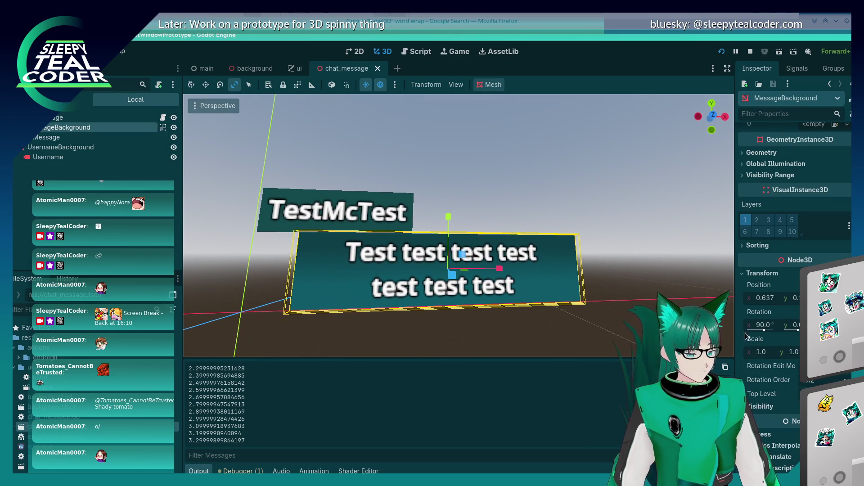
{"action": "scroll", "coordinate": [774, 415], "scroll_direction": "down", "scroll_amount": 2}
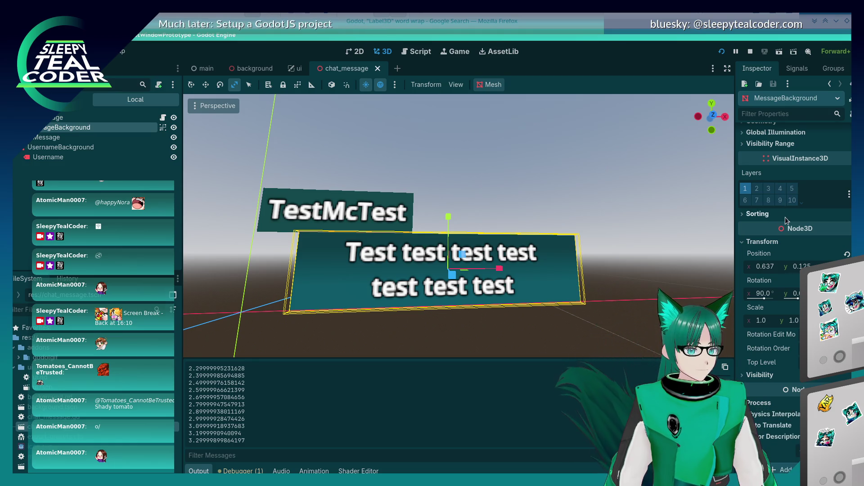
{"action": "scroll", "coordinate": [795, 219], "scroll_direction": "up", "scroll_amount": 5}
{"action": "left_click", "coordinate": [770, 231]}
{"action": "left_click", "coordinate": [764, 210]}
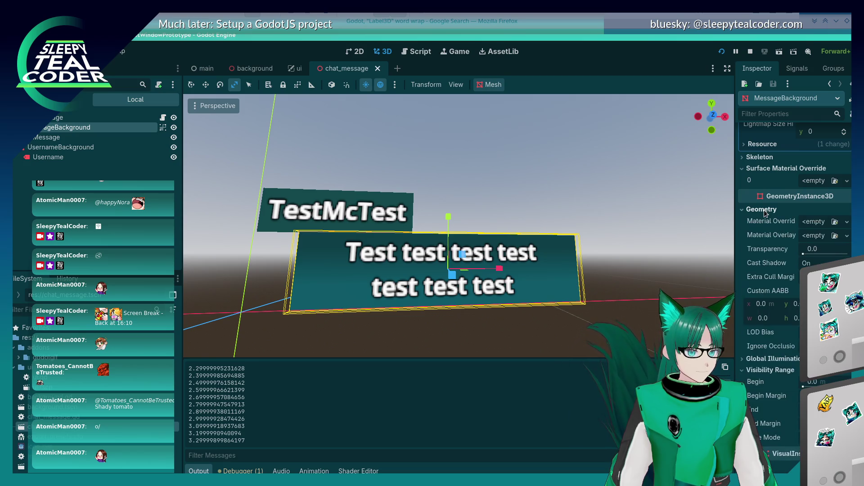
{"action": "left_click", "coordinate": [764, 210]}
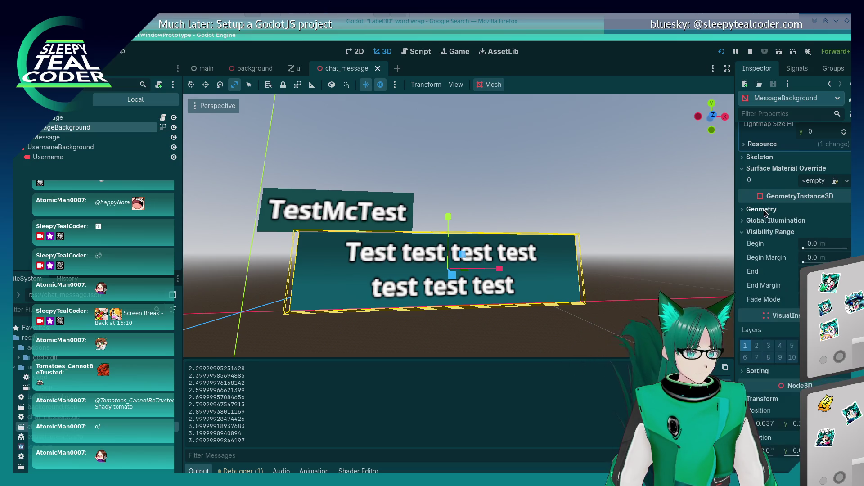
{"action": "left_click", "coordinate": [767, 231]}
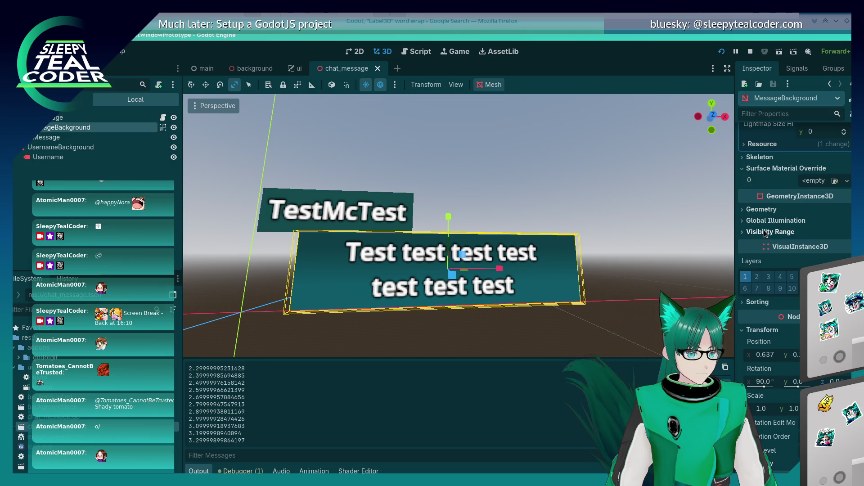
Step: Expand MessageBackground's Visibility settings, then select the ChatMessage root node
{"action": "scroll", "coordinate": [782, 303], "scroll_direction": "down", "scroll_amount": 2}
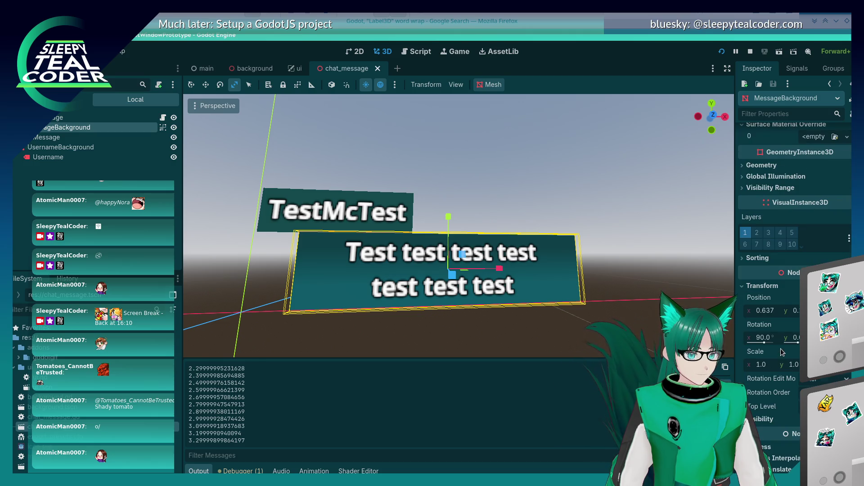
{"action": "scroll", "coordinate": [782, 303], "scroll_direction": "down", "scroll_amount": 3}
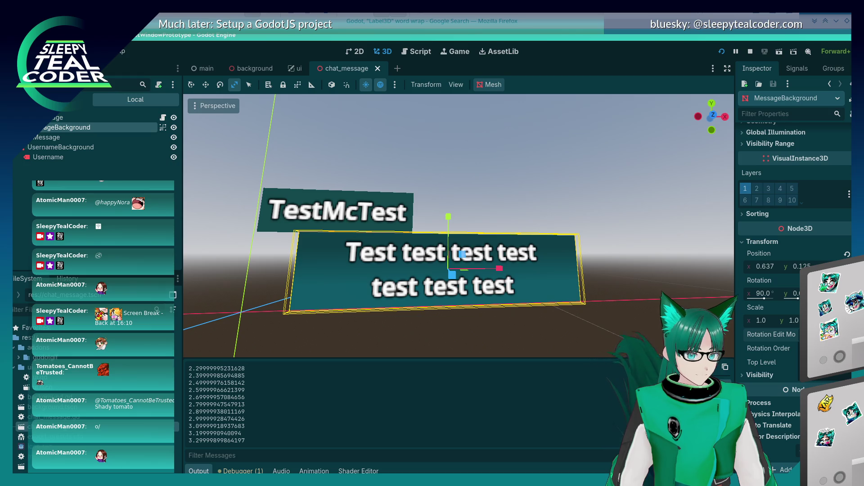
{"action": "left_click", "coordinate": [765, 376]}
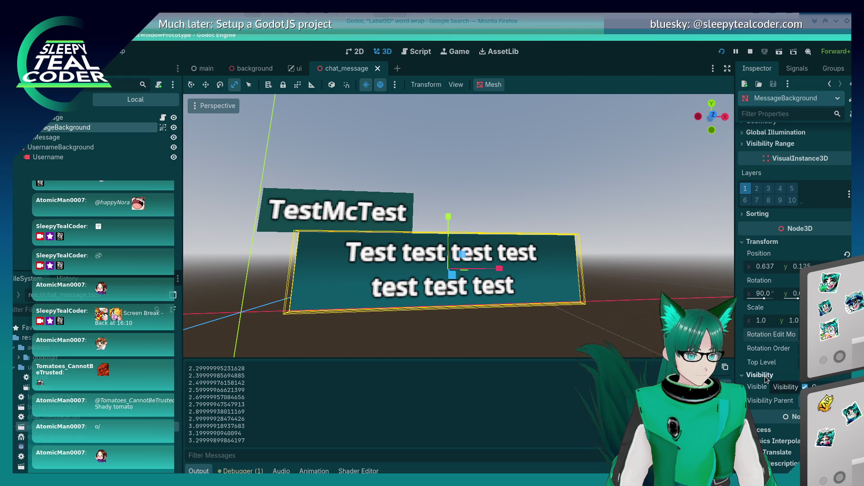
{"action": "left_click", "coordinate": [550, 336]}
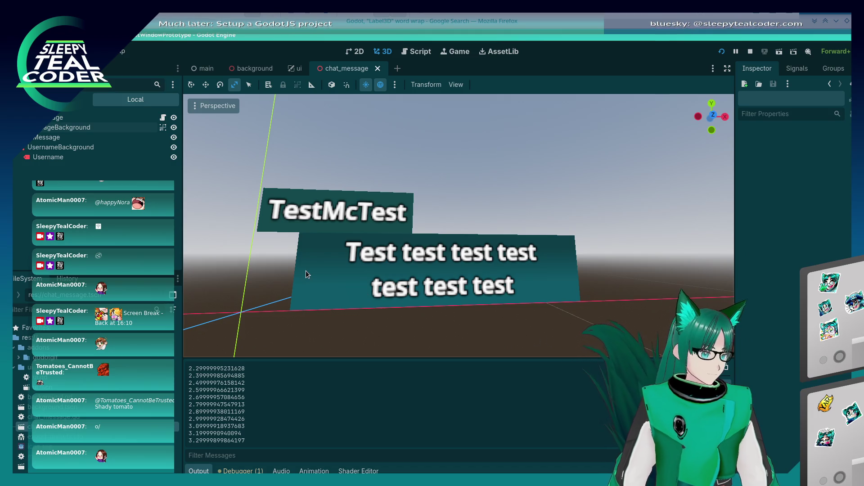
{"action": "scroll", "coordinate": [306, 271], "scroll_direction": "down", "scroll_amount": 2}
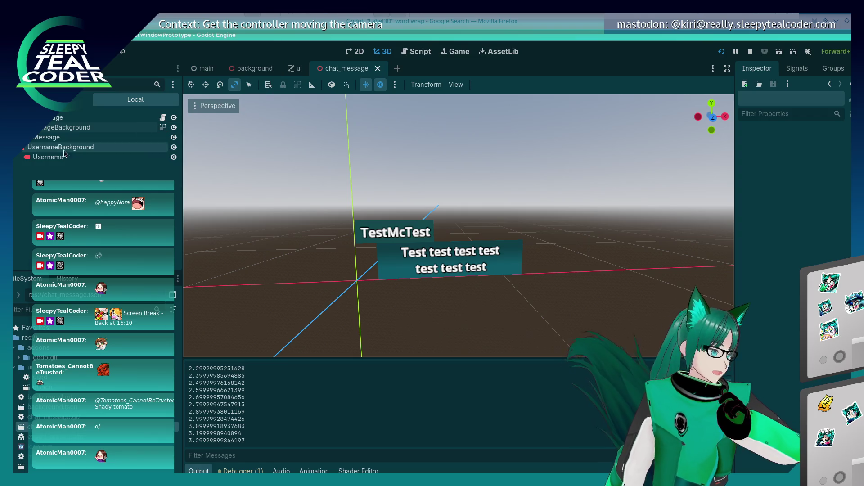
{"action": "double_click", "coordinate": [99, 118]}
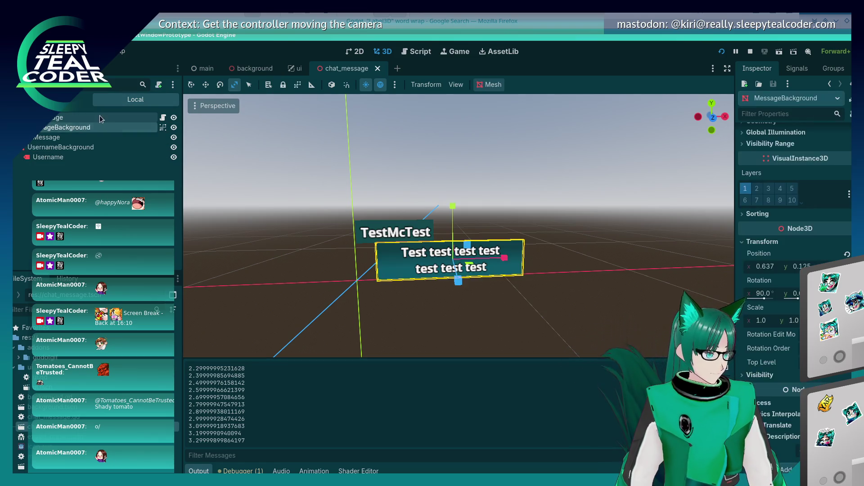
Step: Open chat_message.gd and add an empty line after line 7 in set_message
{"action": "left_click", "coordinate": [163, 118]}
{"action": "left_click", "coordinate": [513, 236]}
{"action": "left_click", "coordinate": [485, 184]}
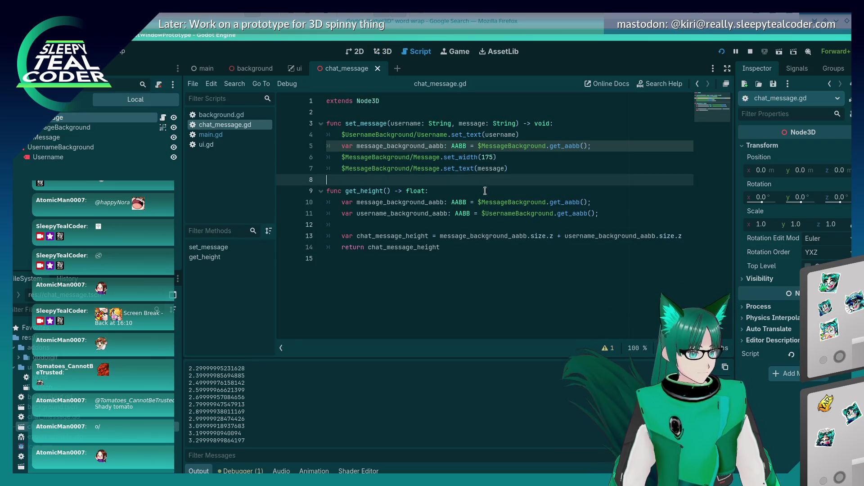
{"action": "left_click", "coordinate": [518, 174]}
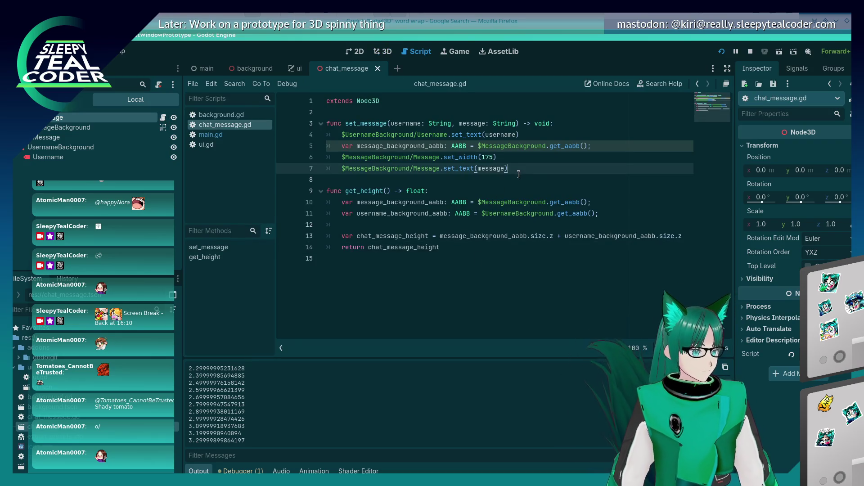
{"action": "key", "text": "Return"}
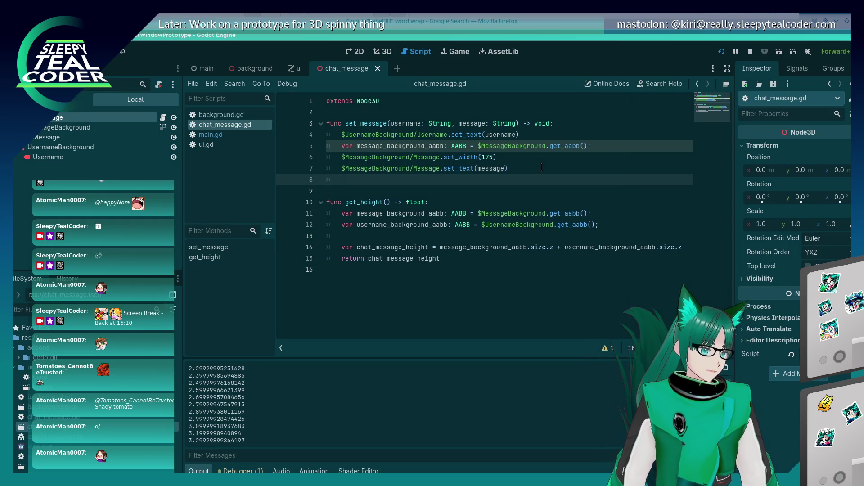
{"action": "key", "text": "Up"}
{"action": "key", "text": "Up"}
{"action": "key", "text": "Up"}
{"action": "key", "text": "shift+End"}
{"action": "key", "text": "Down"}
{"action": "key", "text": "Down"}
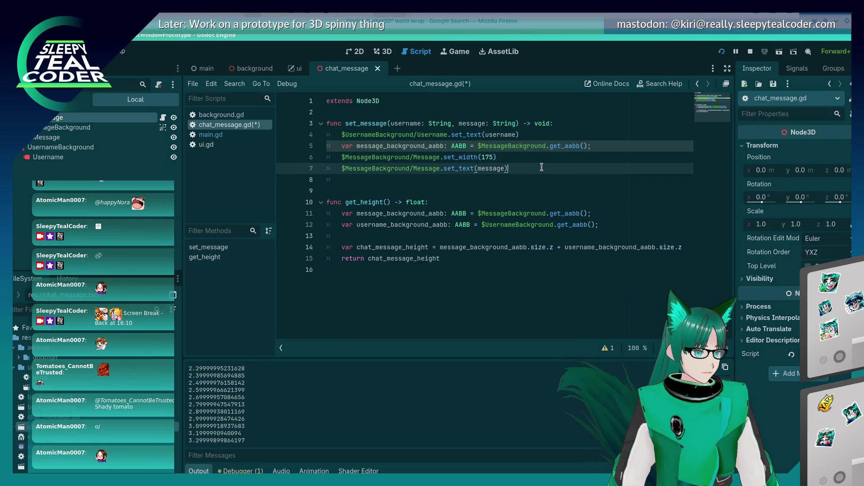
{"action": "key", "text": "Down"}
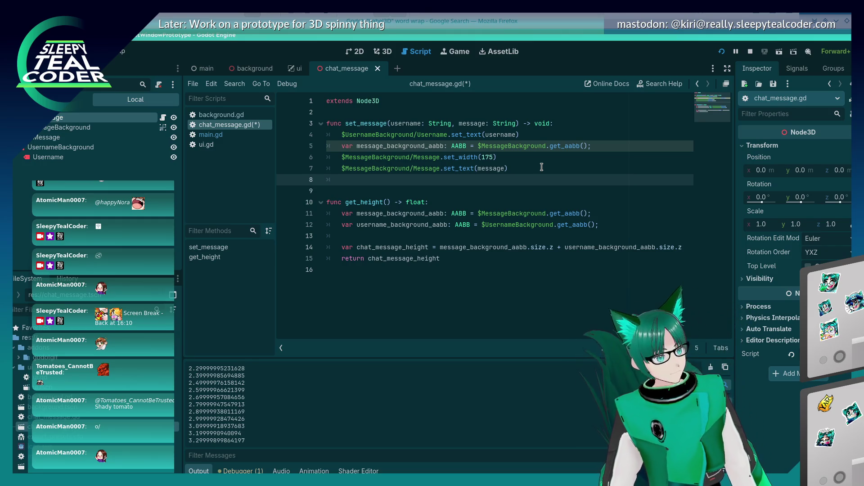
Step: Move the get_aabb statement from line 5 to just below the set_text call
{"action": "key", "text": "Up"}
{"action": "key", "text": "Up"}
{"action": "key", "text": "Up"}
{"action": "key", "text": "Up"}
{"action": "key", "text": "Down"}
{"action": "key", "text": "shift+End"}
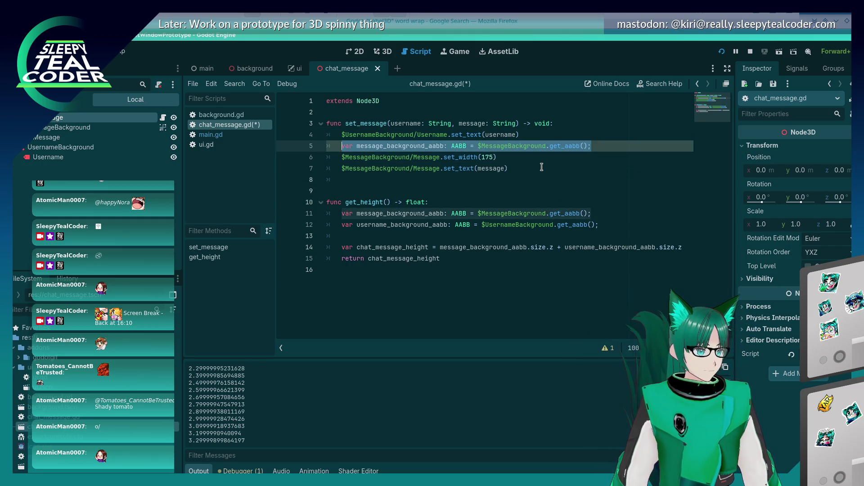
{"action": "key", "text": "ctrl+x"}
{"action": "key", "text": "alt+Down"}
{"action": "key", "text": "alt+Down"}
{"action": "key", "text": "ctrl+v"}
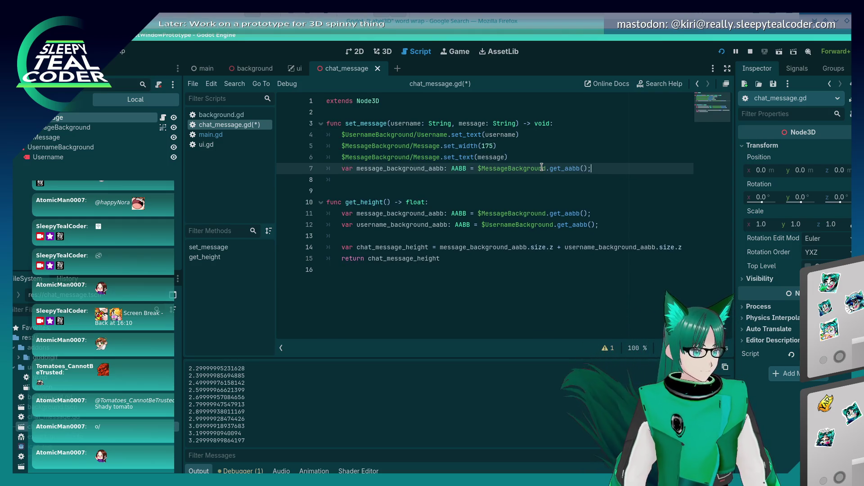
{"action": "key", "text": "Return"}
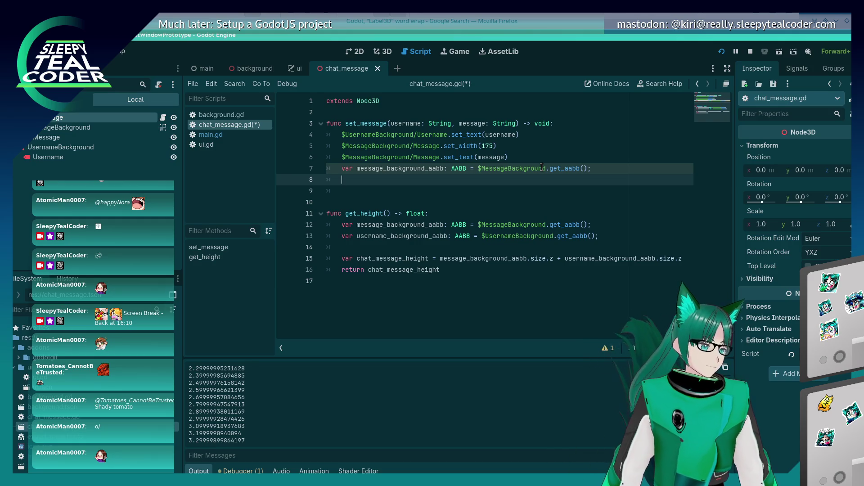
Step: Rename the variable to message_aabb on the MessageBackground/Message node, print it, and save
{"action": "key", "text": "Up"}
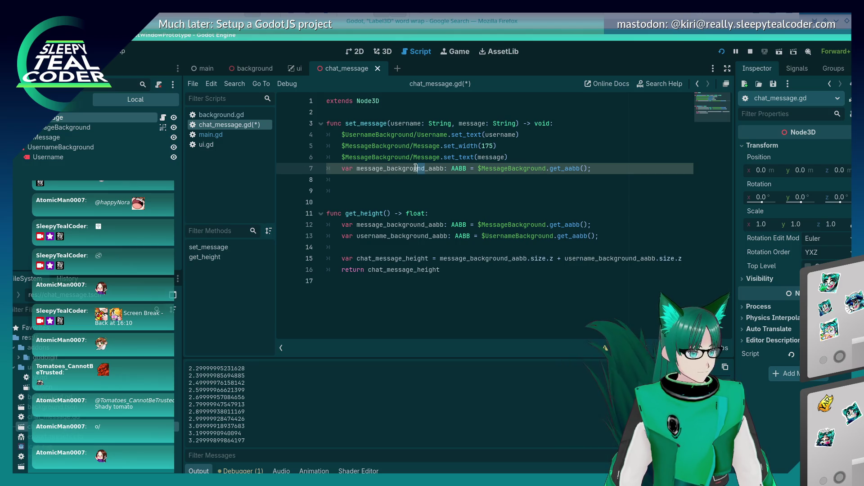
{"action": "left_click_drag", "start_coordinate": [416, 168], "coordinate": [383, 168]}
{"action": "key", "text": "BackSpace"}
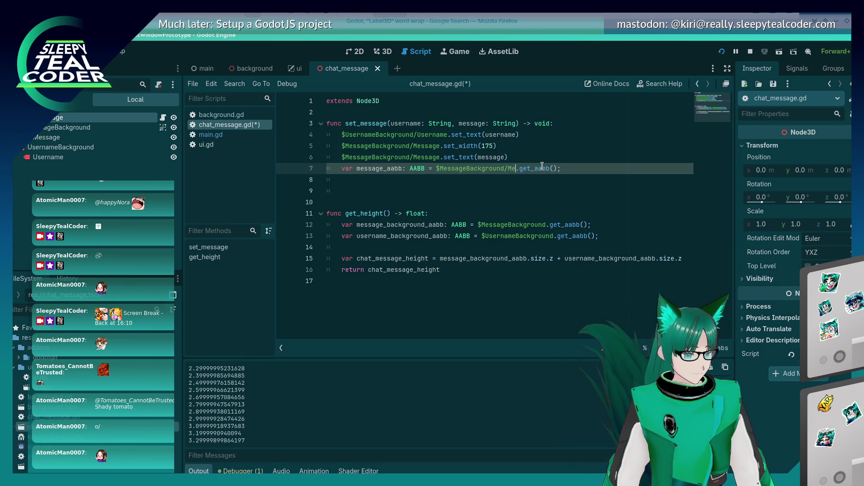
{"action": "type", "text": "ge"}
{"action": "key", "text": "ctrl+s"}
{"action": "key", "text": "Down"}
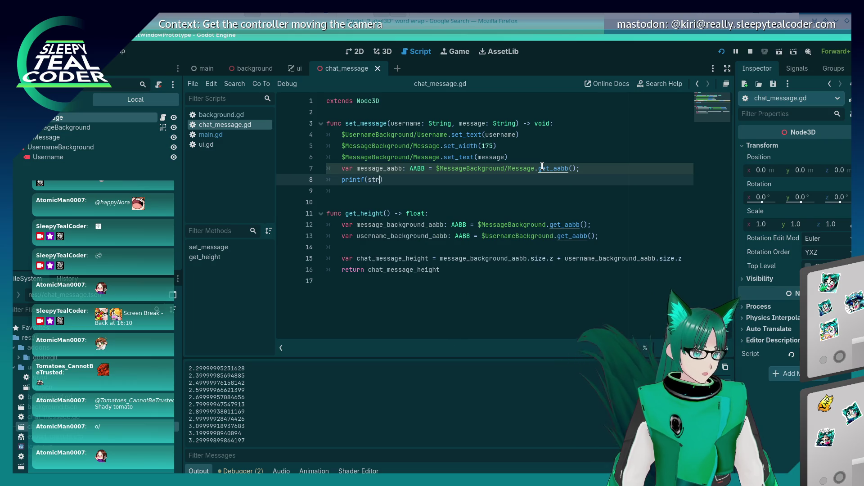
{"action": "type", "text": "(message_aa"}
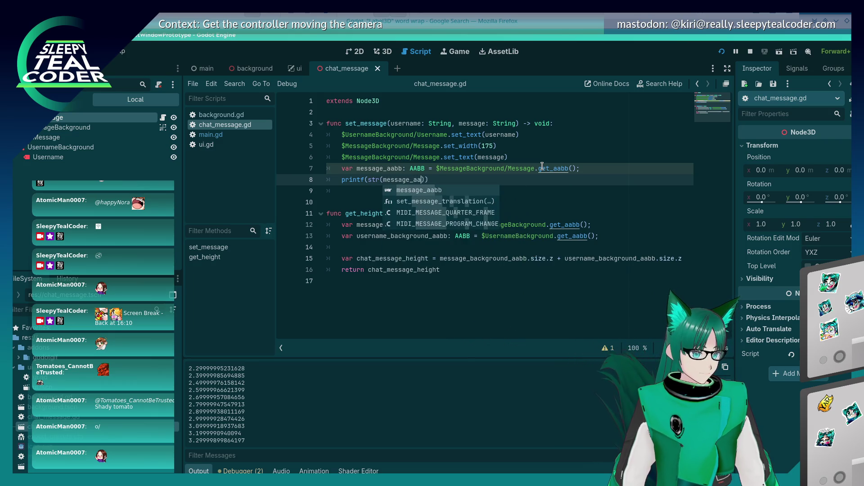
{"action": "key", "text": "Return"}
{"action": "key", "text": "ctrl+s"}
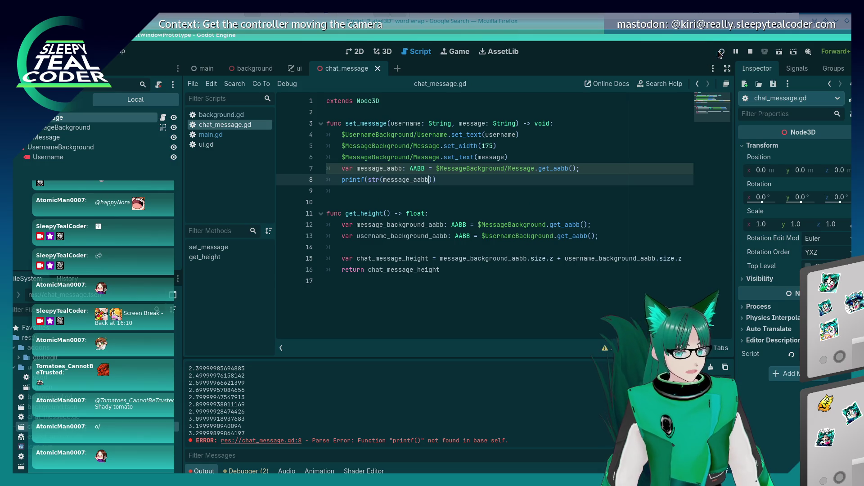
Step: Run the project and correct printf to print
{"action": "left_click", "coordinate": [720, 53]}
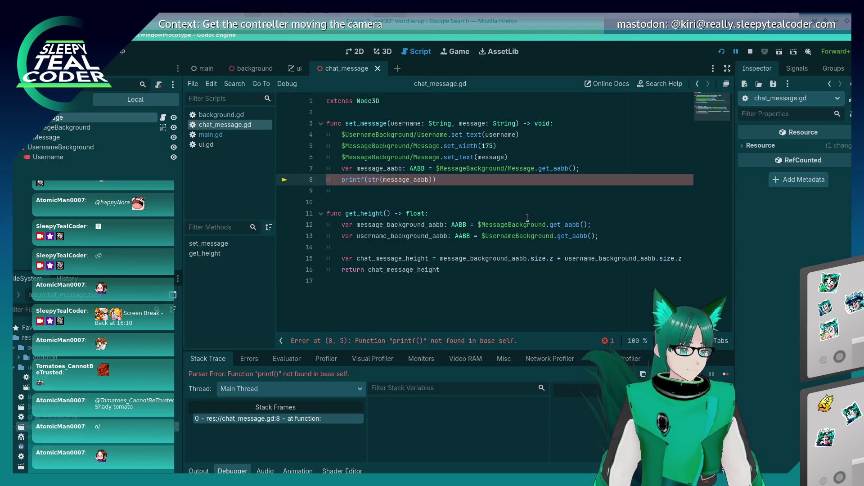
{"action": "left_click", "coordinate": [364, 179]}
{"action": "key", "text": "BackSpace"}
Step: Rerun, add a test message, post 'a nice long message that's going to go in here! Wooooo…', then return to the editor
{"action": "left_click", "coordinate": [722, 51]}
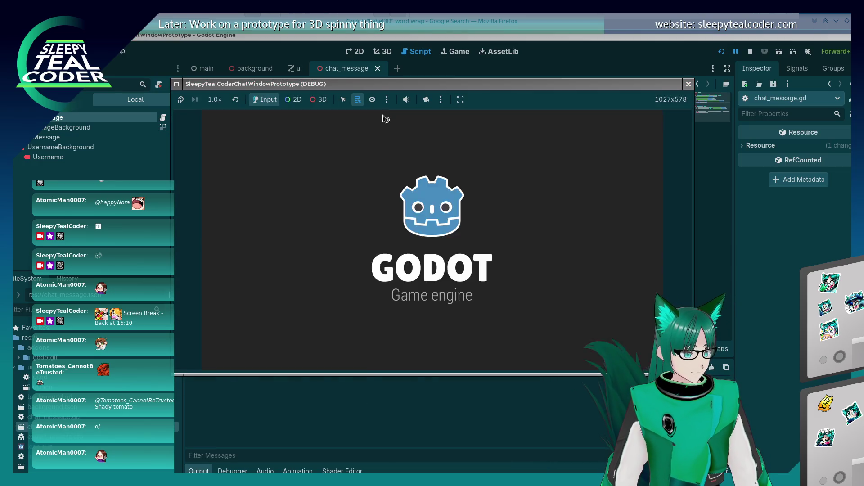
{"action": "left_click", "coordinate": [558, 87]}
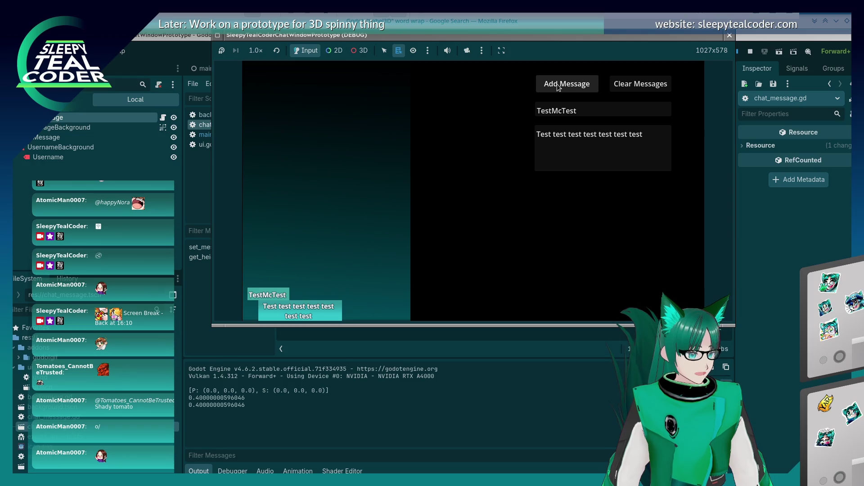
{"action": "left_click", "coordinate": [625, 146]}
{"action": "left_click_drag", "start_coordinate": [668, 140], "coordinate": [505, 129]}
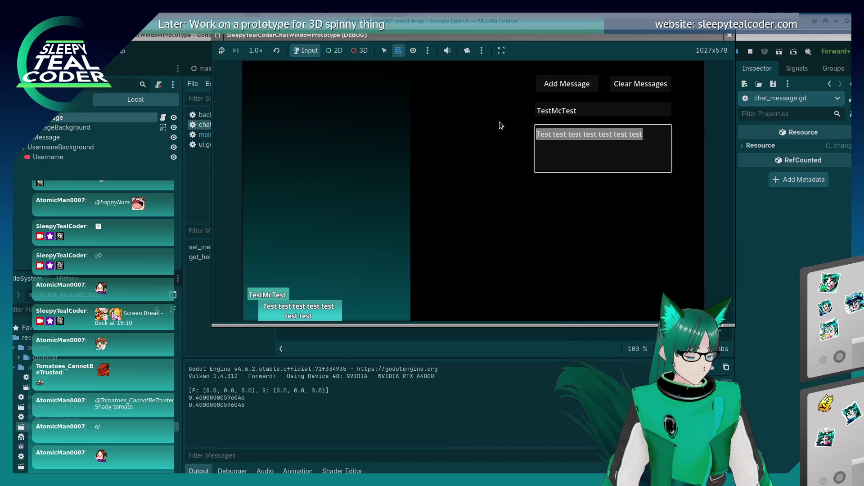
{"action": "type", "text": "So this isa nice long message "}
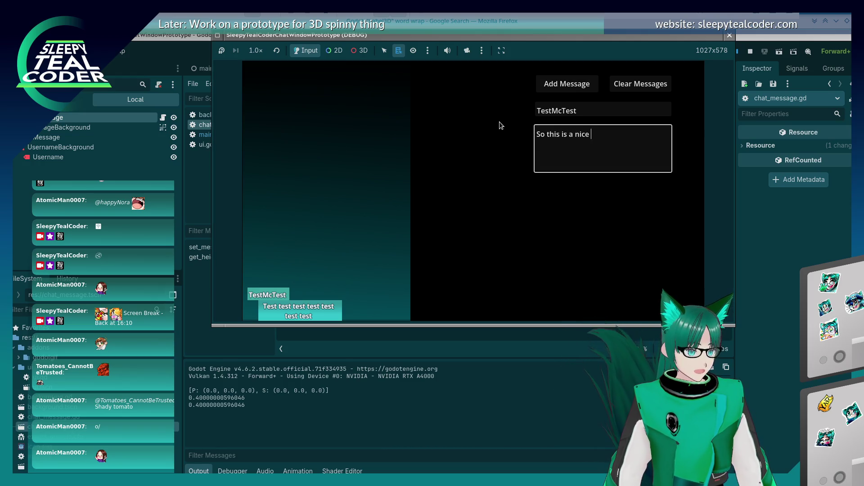
{"action": "type", "text": "that's going to g"}
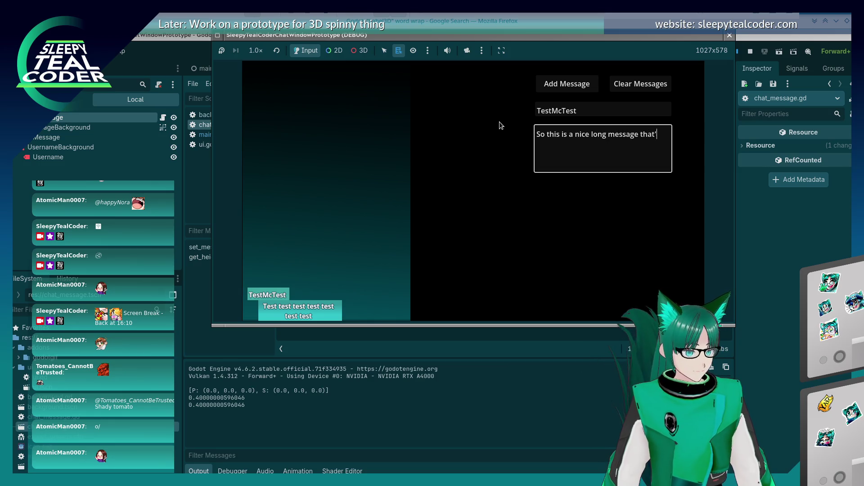
{"action": "type", "text": "o in here! Wo"}
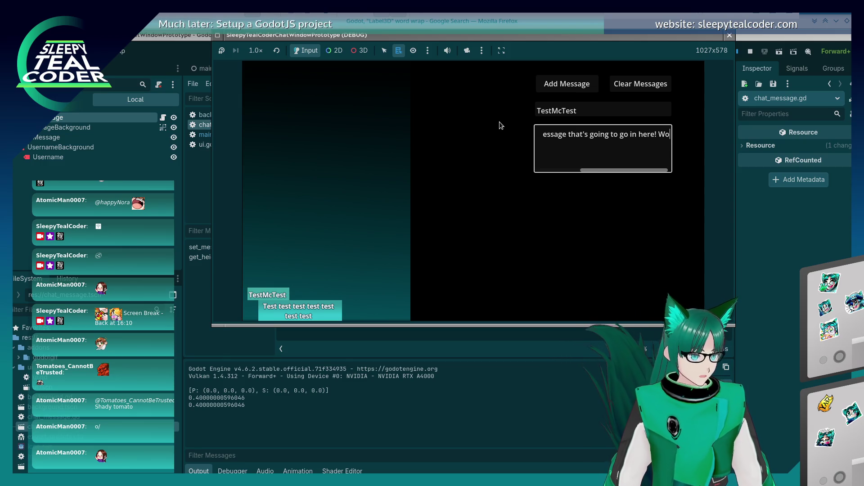
{"action": "type", "text": "oooooooooooooooooooooooooooooooooo"}
{"action": "type", "text": "oooooooooooo!"}
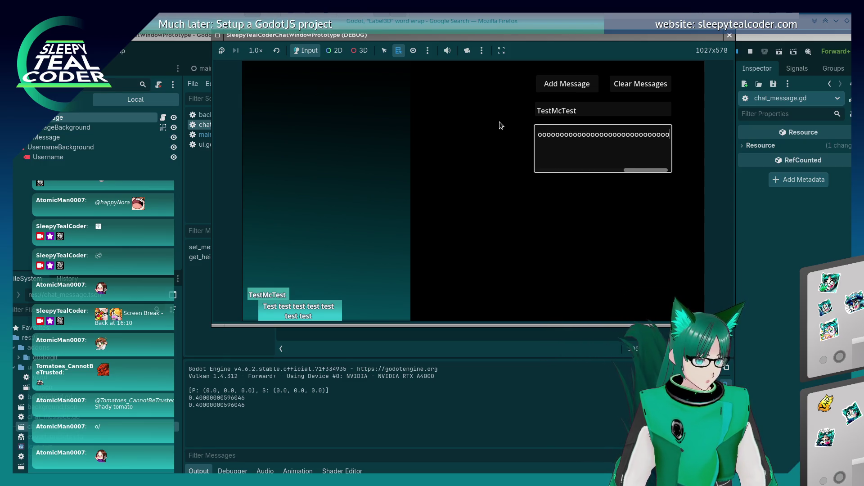
{"action": "left_click", "coordinate": [576, 85]}
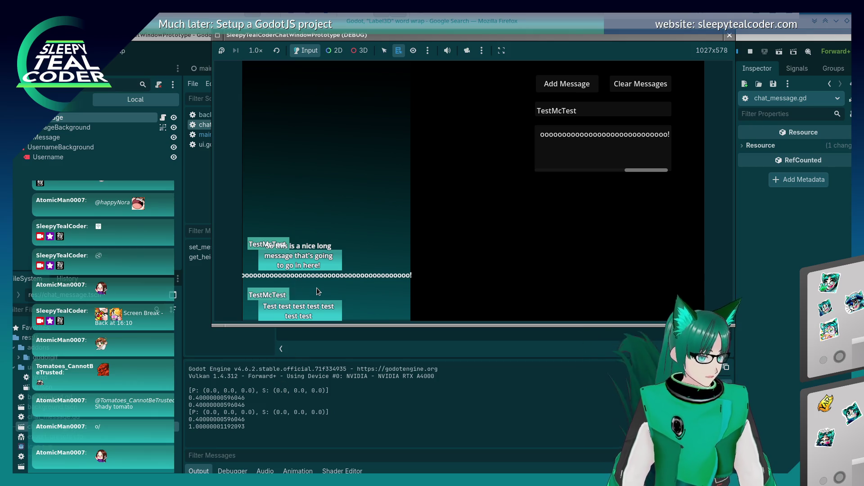
{"action": "key", "text": "alt+Tab"}
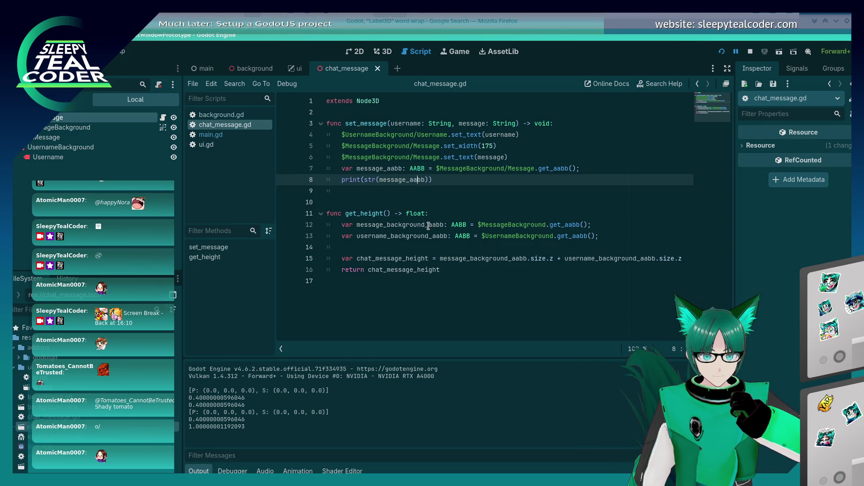
Step: Delete the unfinished message_aabb line 7 from set_message and save chat_message.gd
{"action": "left_click_drag", "start_coordinate": [581, 169], "coordinate": [533, 170]}
{"action": "type", "text": ".get_si"}
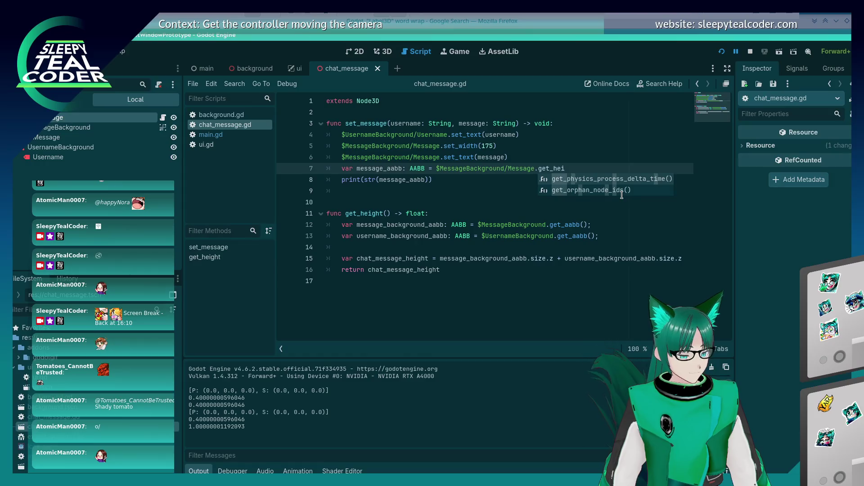
{"action": "key", "text": "BackSpace"}
{"action": "key", "text": "BackSpace"}
{"action": "key", "text": "BackSpace"}
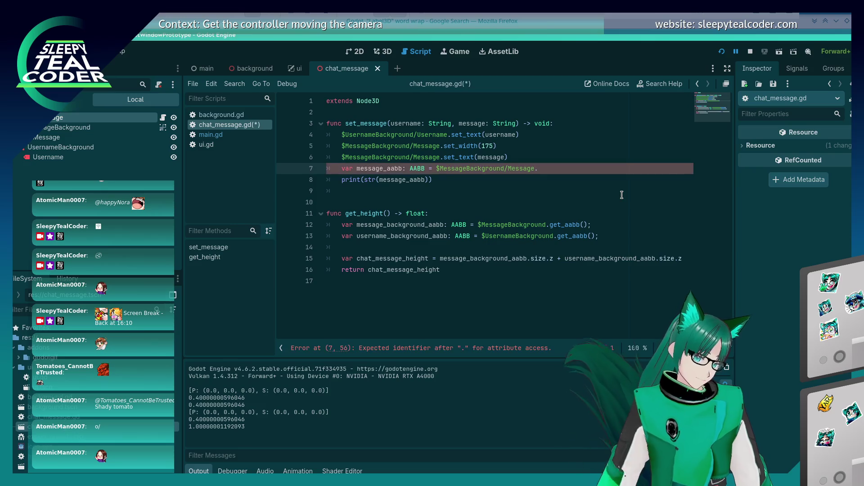
{"action": "key", "text": "shift+Home"}
{"action": "key", "text": "shift+Home"}
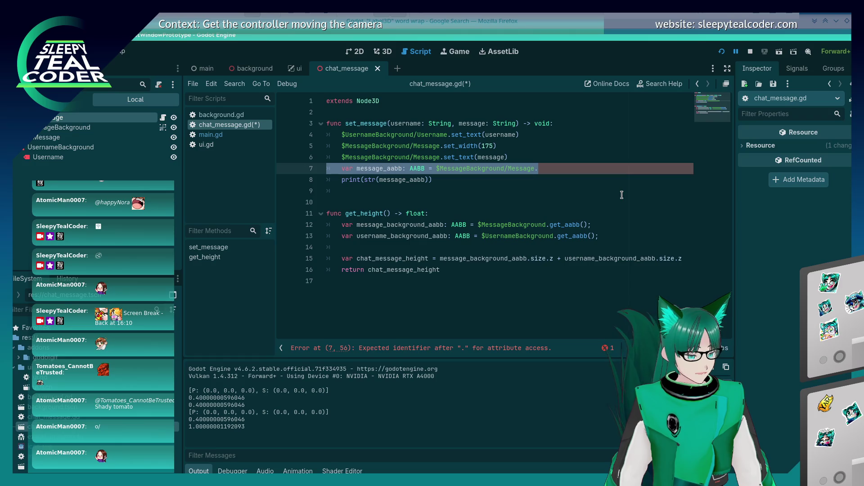
{"action": "key", "text": "BackSpace"}
{"action": "key", "text": "BackSpace"}
{"action": "key", "text": "ctrl+s"}
{"action": "left_click", "coordinate": [390, 57]}
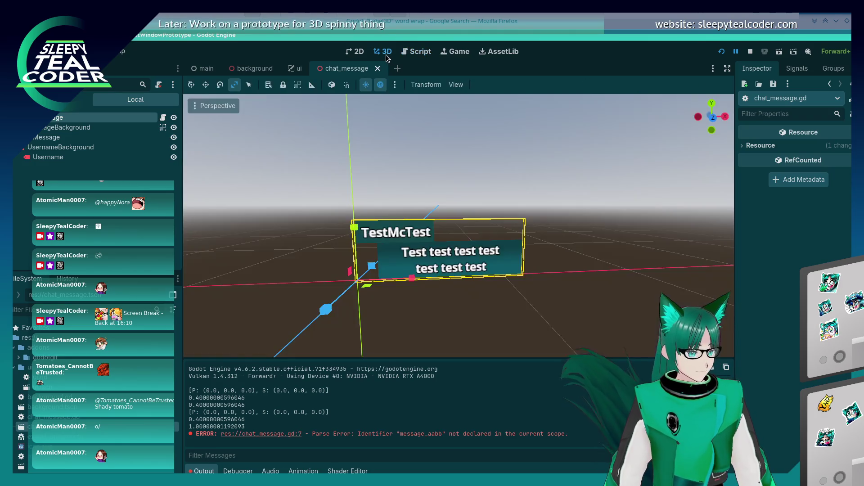
Step: Select the Message Label3D node in the 3D scene
{"action": "left_click", "coordinate": [467, 273]}
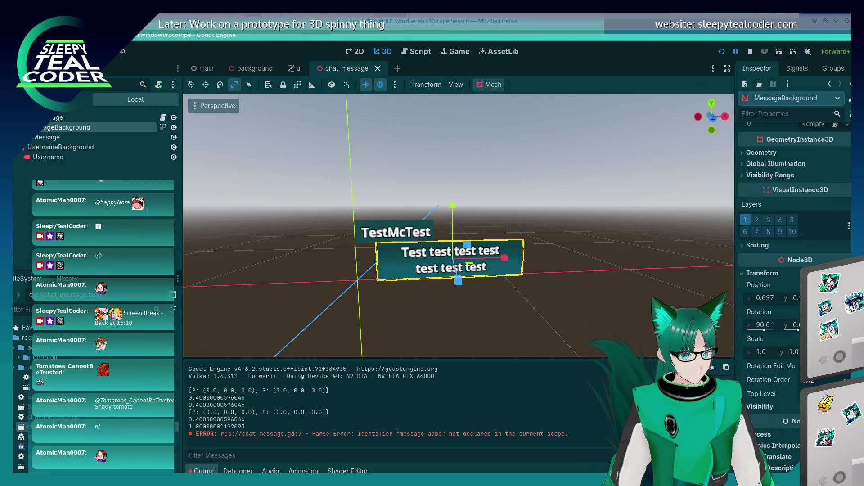
{"action": "left_click", "coordinate": [473, 323]}
{"action": "left_click", "coordinate": [456, 255]}
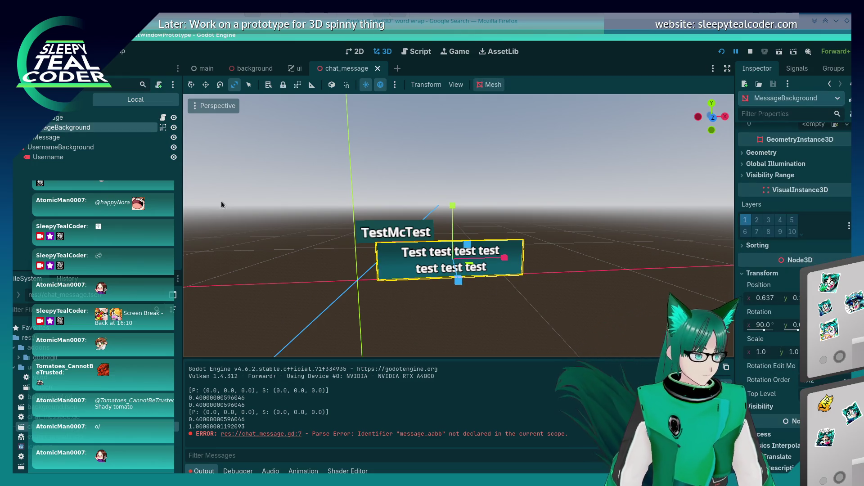
{"action": "left_click", "coordinate": [46, 137]}
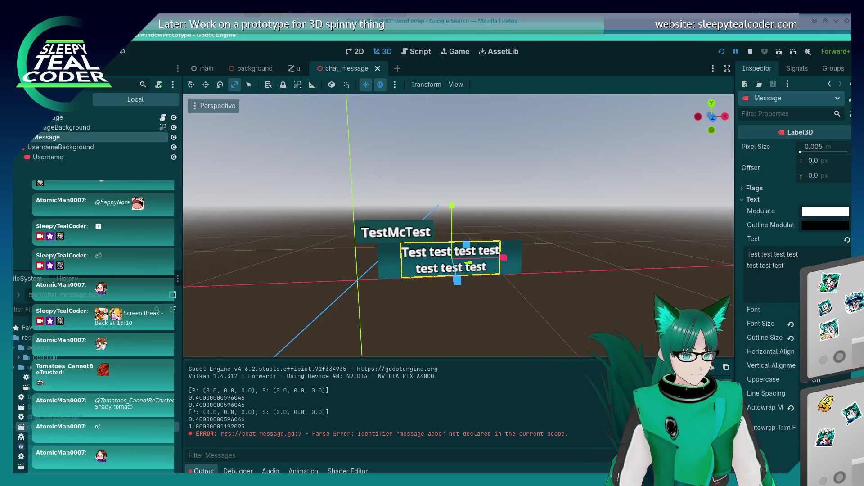
Step: Set the label's Autowrap Mode to Arbitrary, then save and run with F5
{"action": "left_click", "coordinate": [785, 114]}
{"action": "type", "text": "wra"}
{"action": "left_click", "coordinate": [827, 154]}
{"action": "left_click", "coordinate": [832, 206]}
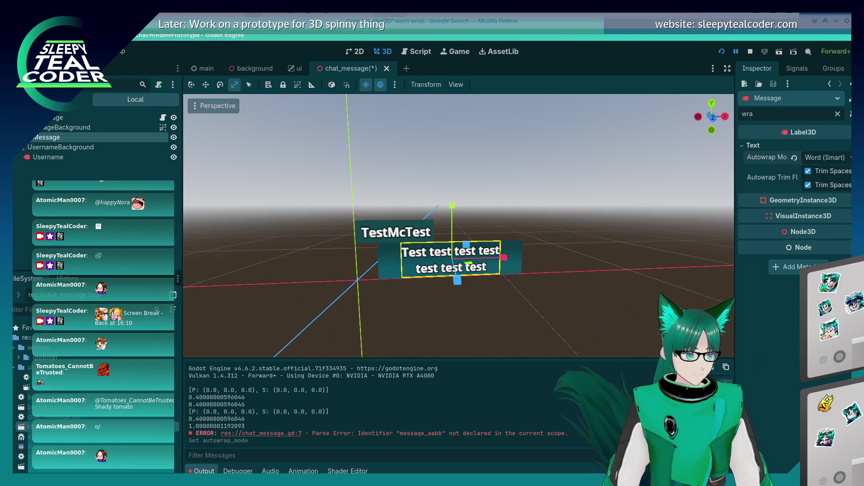
{"action": "left_click", "coordinate": [846, 158]}
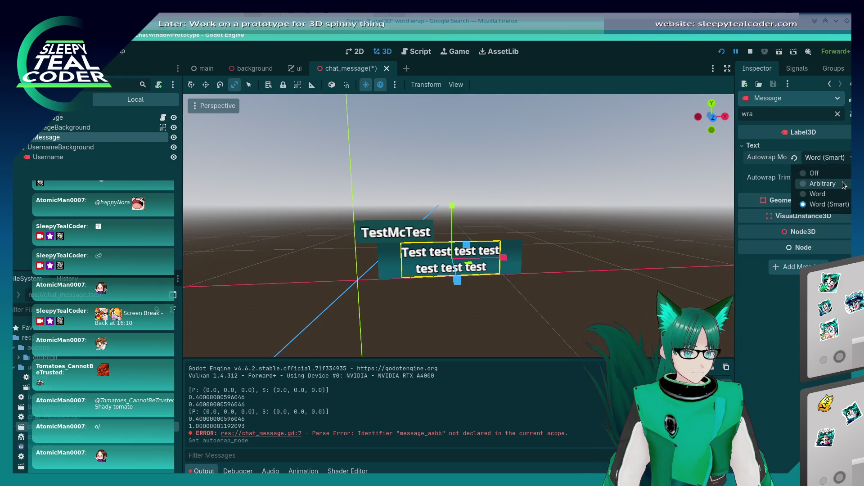
{"action": "left_click", "coordinate": [817, 182]}
{"action": "key", "text": "F5"}
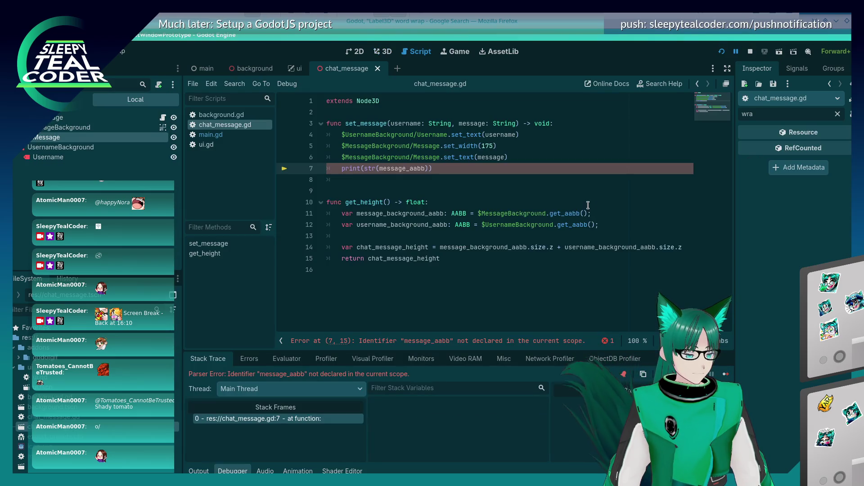
Step: Delete the broken print(str(message_aabb)) line from chat_message.gd and resume the game
{"action": "triple_click", "coordinate": [454, 168]}
{"action": "key", "text": "BackSpace"}
{"action": "key", "text": "BackSpace"}
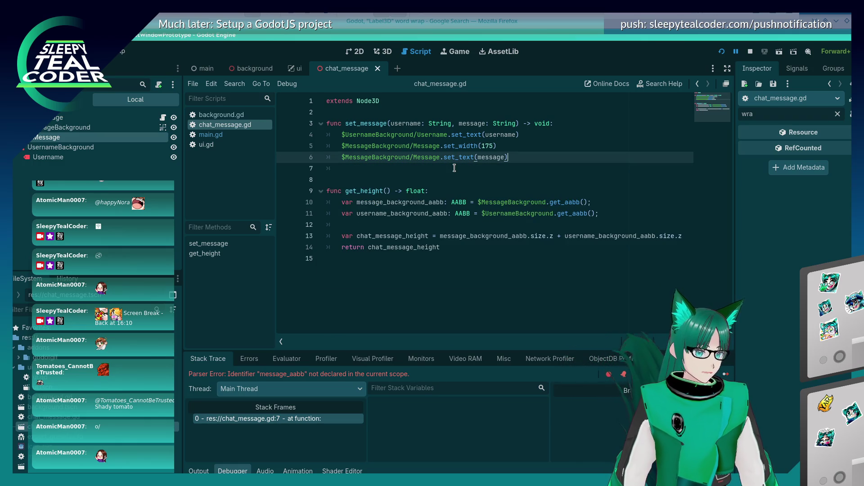
{"action": "left_click", "coordinate": [726, 374]}
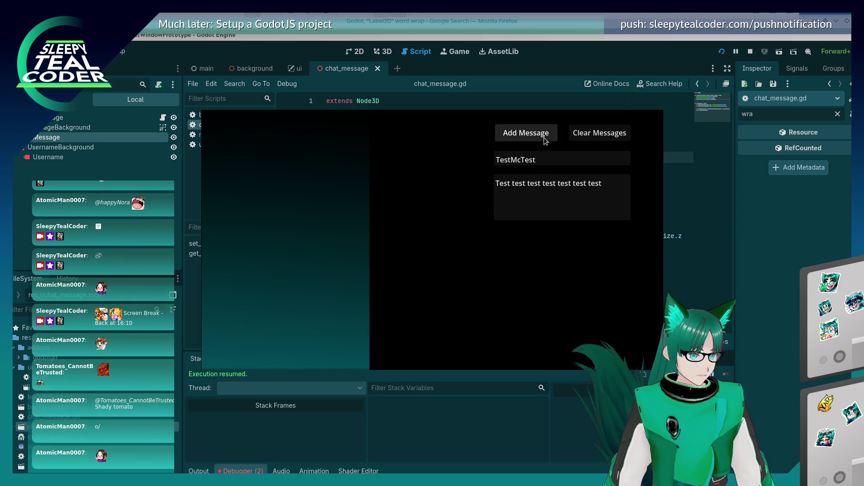
Step: Add three test messages, then send a long 'Aaaaaaaaaaaaaaaaaaaaaaaaaaaaaa' message
{"action": "left_click", "coordinate": [526, 133]}
{"action": "left_click", "coordinate": [525, 133]}
{"action": "left_click", "coordinate": [526, 133]}
{"action": "double_click", "coordinate": [593, 183]}
{"action": "key", "text": "ctrl+a"}
{"action": "type", "text": "Aaaaaaaaaaaaaaaaaaaaaaaaaaaaaa"}
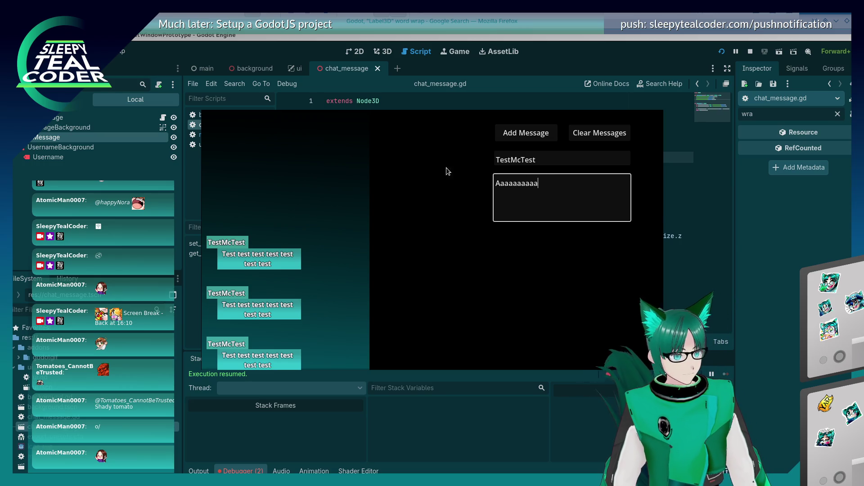
{"action": "left_click", "coordinate": [531, 133]}
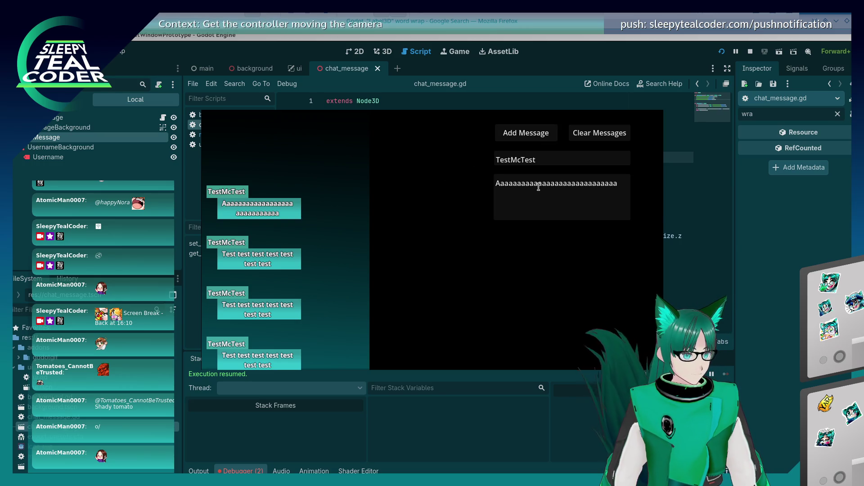
Step: Extend the message with more 'a's, send it, check the wrapping, and stop the game
{"action": "left_click", "coordinate": [549, 188]}
{"action": "type", "text": "aaaaaaaaaaaaaaaaaaaaaaa"}
{"action": "left_click", "coordinate": [530, 137]}
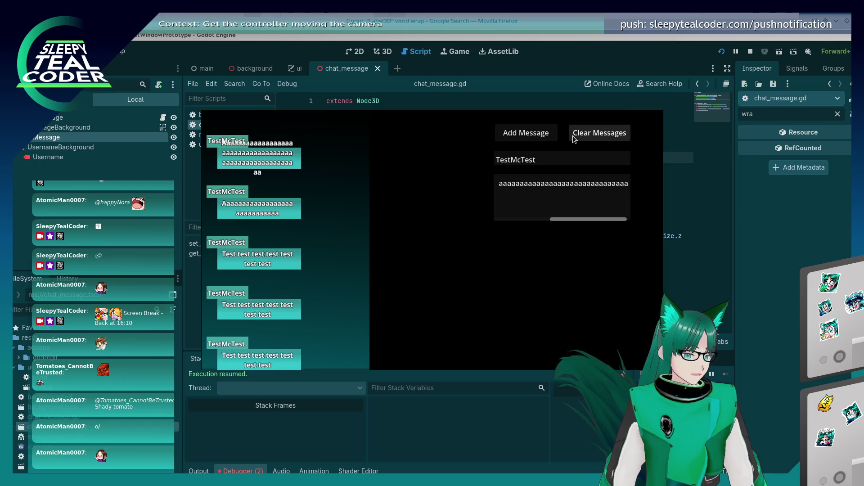
{"action": "left_click", "coordinate": [549, 220]}
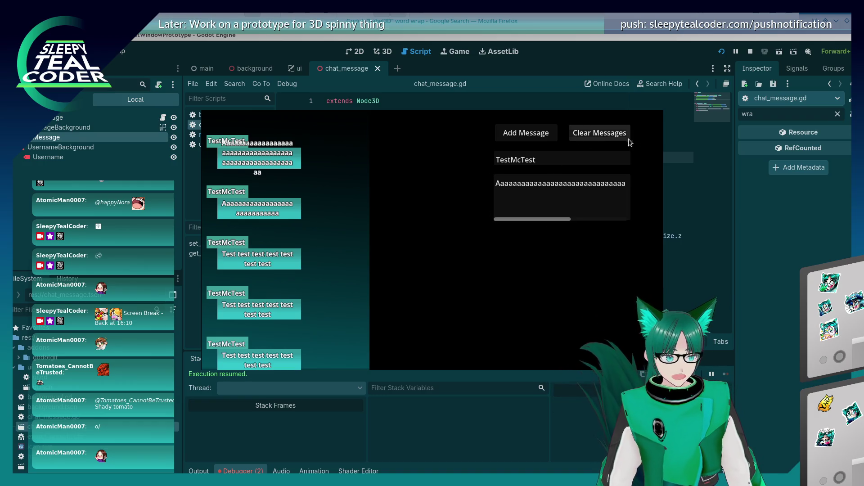
{"action": "key", "text": "F8"}
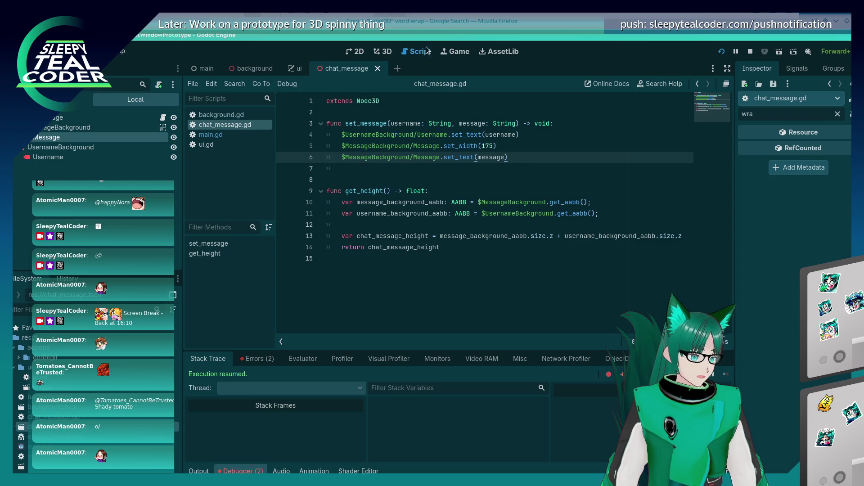
Step: In the ui scene, set the Message TextEdit to Boundary wrap with Arbitrary autowrap
{"action": "left_click", "coordinate": [297, 69]}
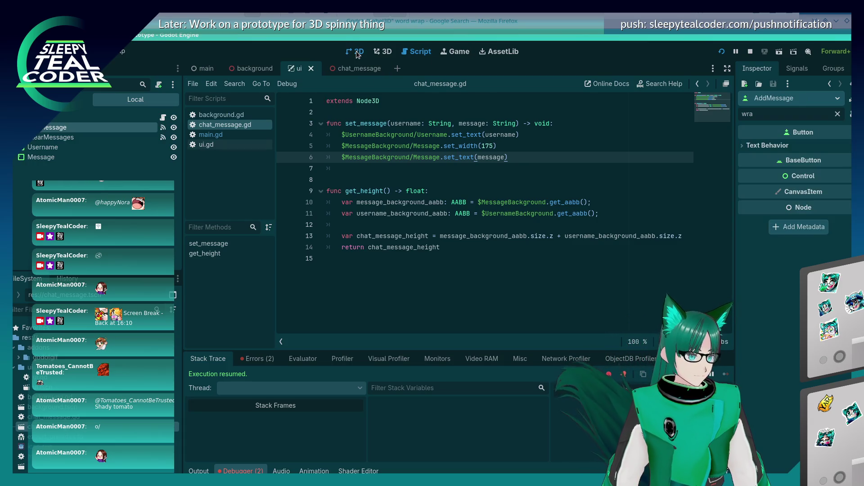
{"action": "left_click", "coordinate": [572, 238]}
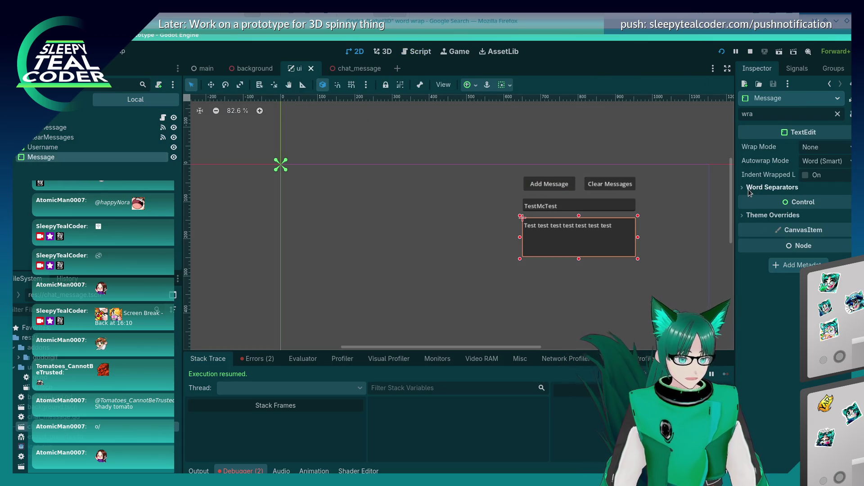
{"action": "left_click", "coordinate": [816, 149]}
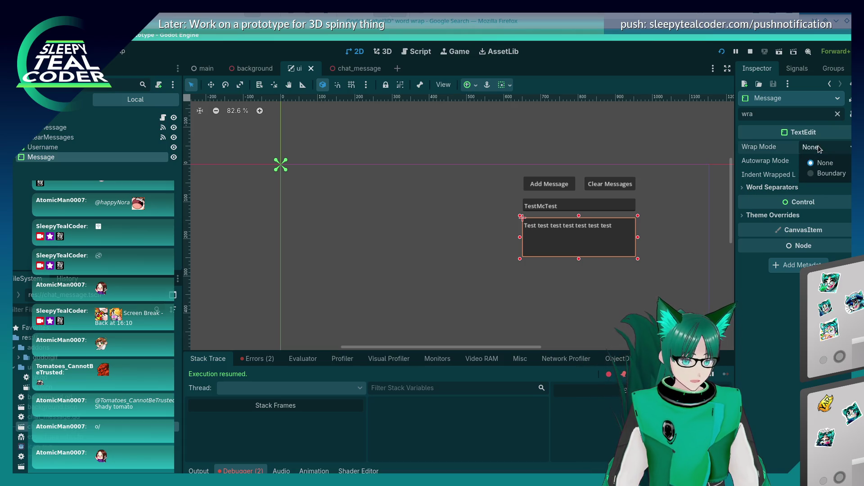
{"action": "left_click", "coordinate": [821, 178]}
{"action": "left_click", "coordinate": [823, 161]}
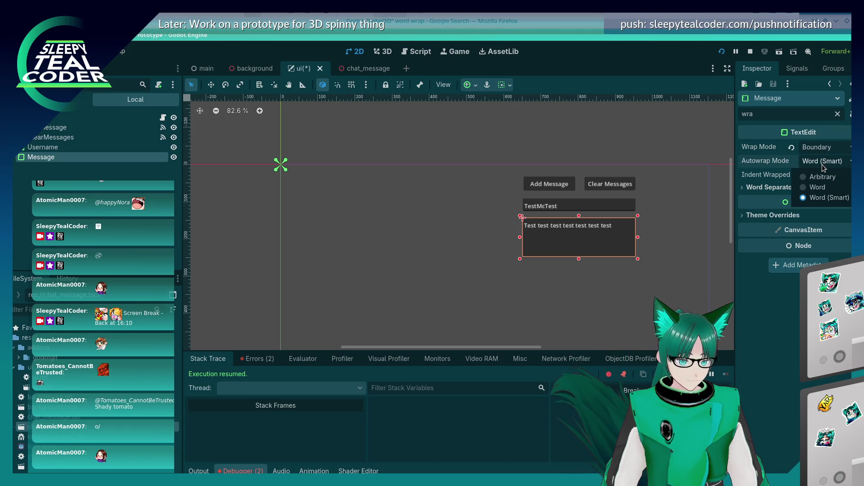
{"action": "left_click", "coordinate": [815, 181]}
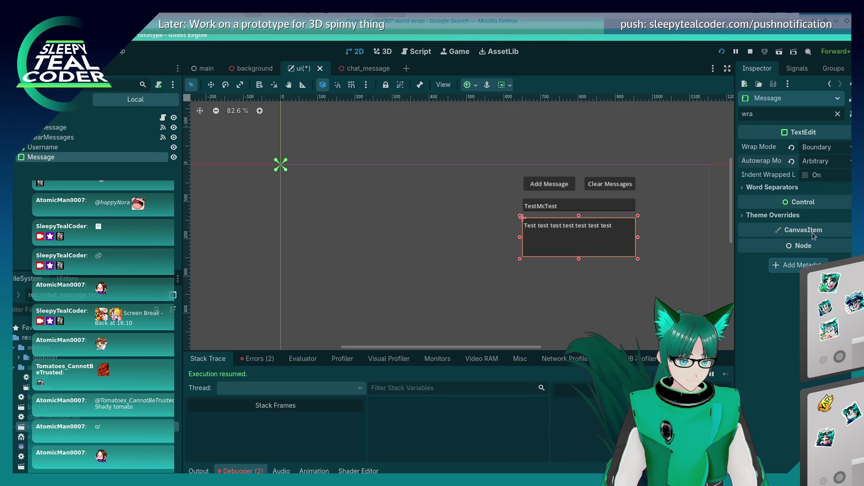
Step: Run the project, post a long message ending in 'Aaaa…' as a chat bubble, then stop
{"action": "left_click", "coordinate": [721, 52]}
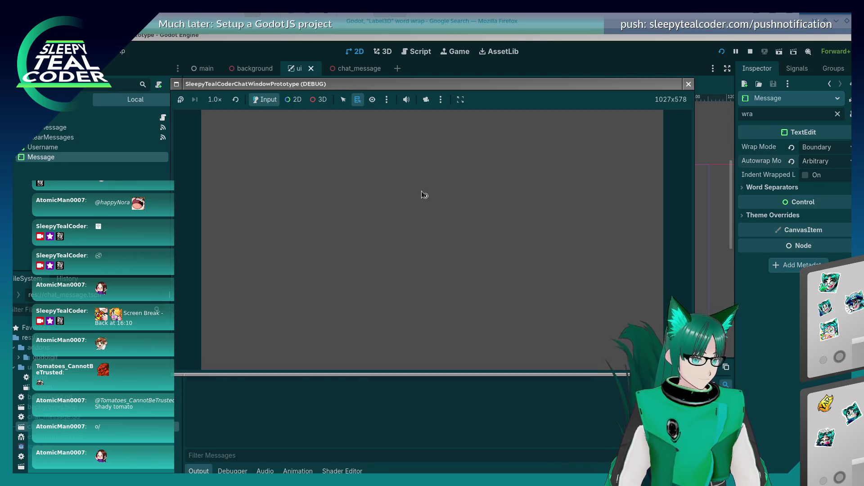
{"action": "triple_click", "coordinate": [566, 183]}
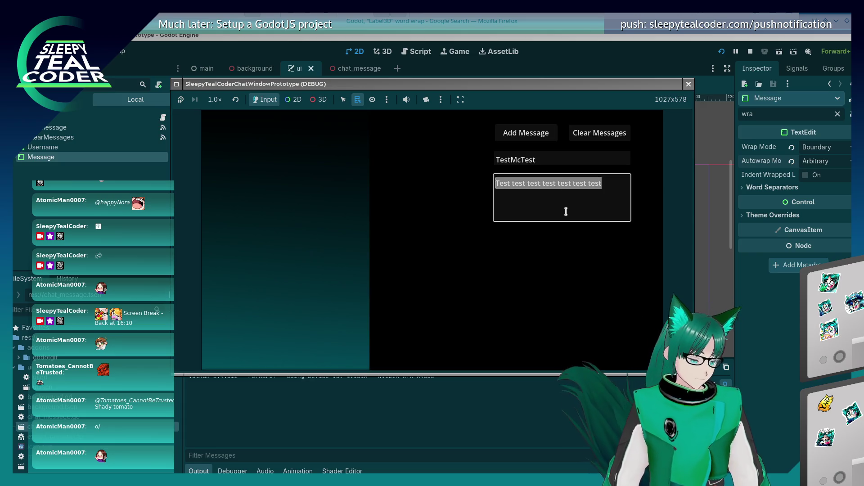
{"action": "type", "text": "So here's another this time with the text editor being wrapped so we can"}
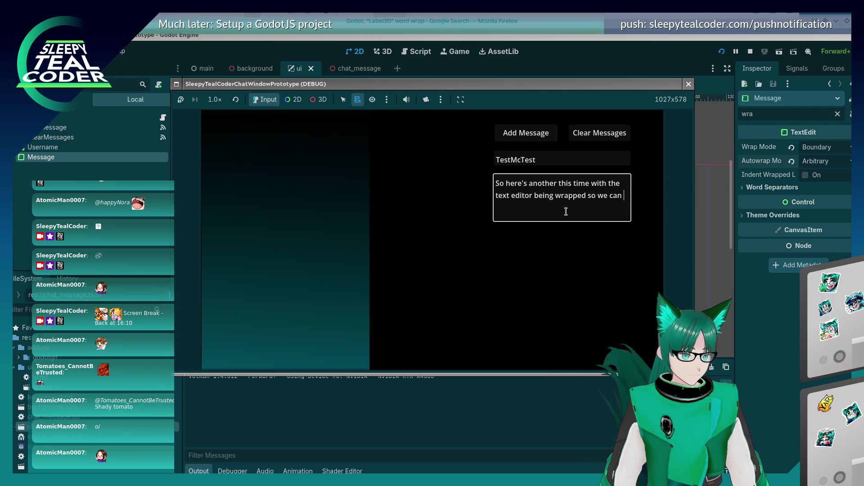
{"action": "type", "text": "g on Aaaaaaaaaaaaaaa"}
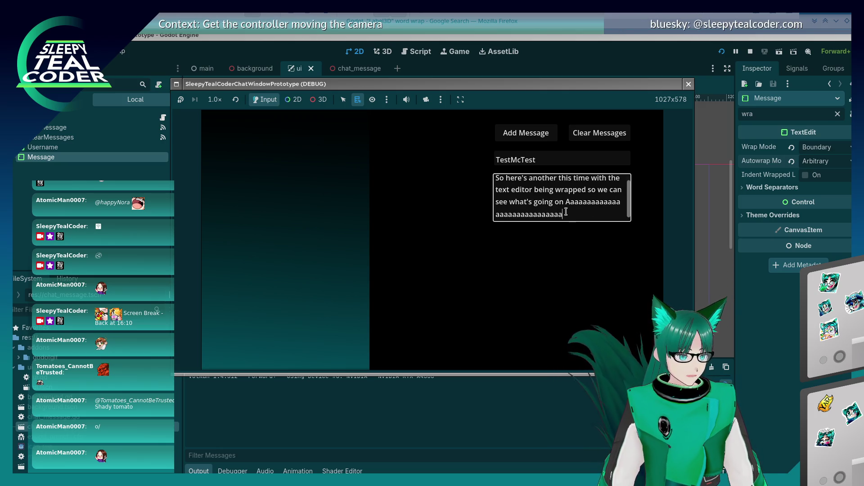
{"action": "type", "text": "aaaaaaaaaaaaaaaaaaaaaaaaaaaaaaaaaaaaaaaaaaaaaaaaaaaaaaaaaaaaaaaaaaaaaaaaaaaaaaaaaa"}
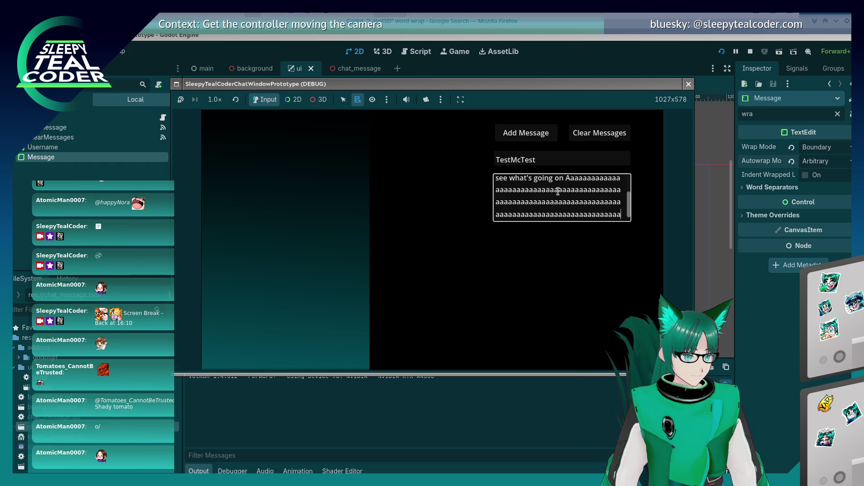
{"action": "left_click", "coordinate": [525, 133]}
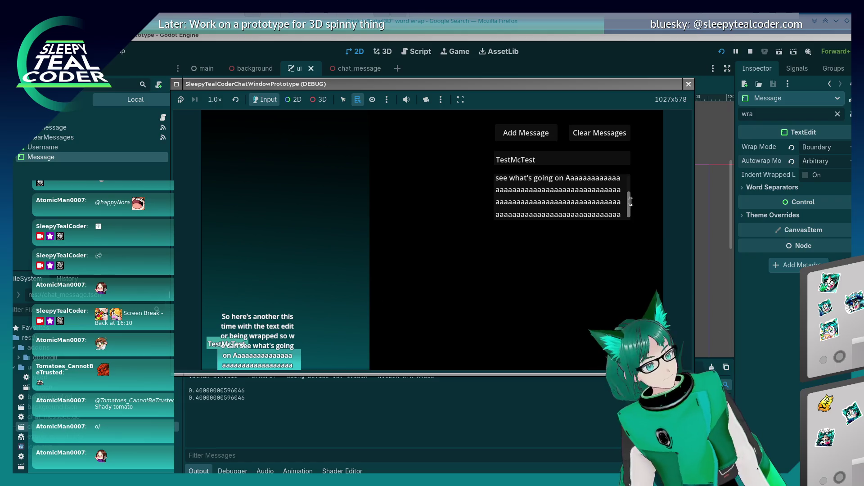
{"action": "key", "text": "F8"}
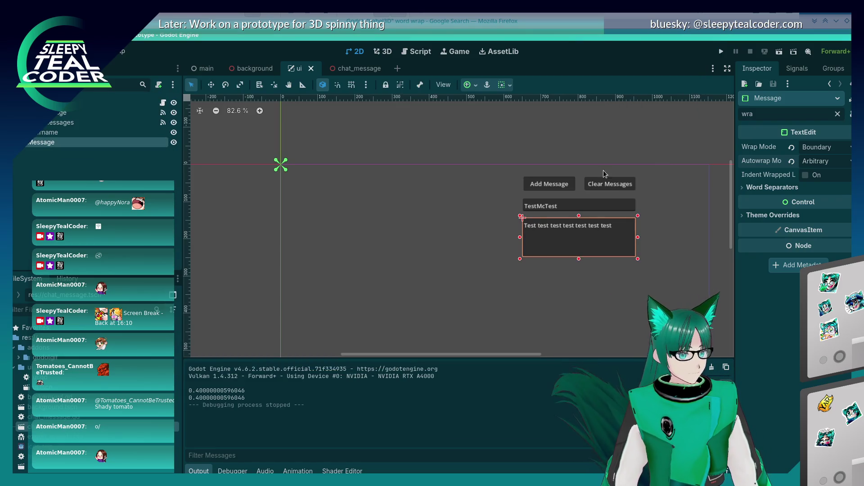
Step: Select the AddMessage button and clear the Inspector property filter
{"action": "left_click", "coordinate": [549, 184]}
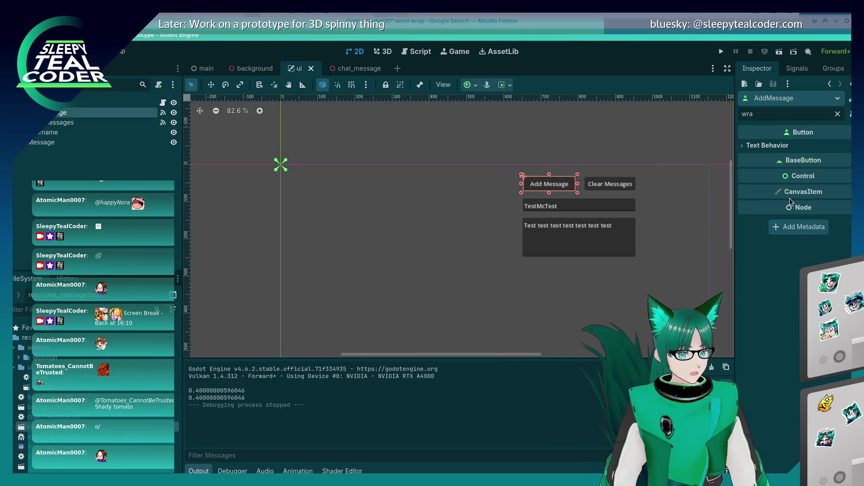
{"action": "left_click", "coordinate": [743, 151]}
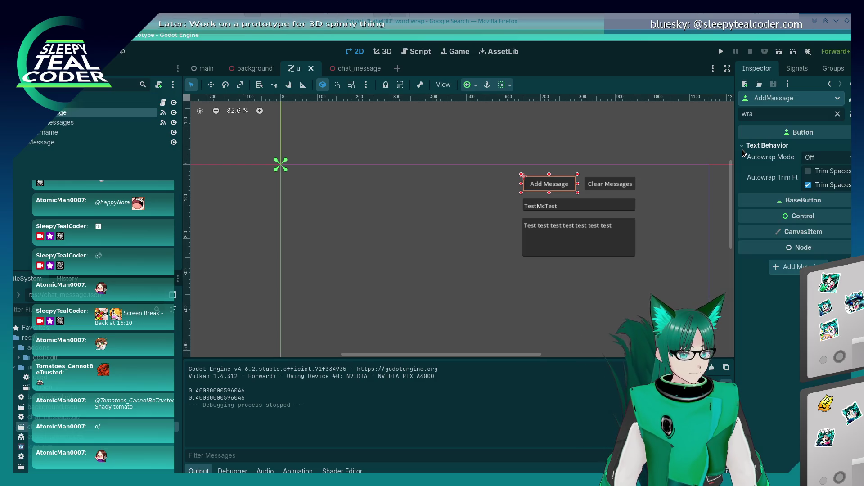
{"action": "left_click", "coordinate": [743, 150]}
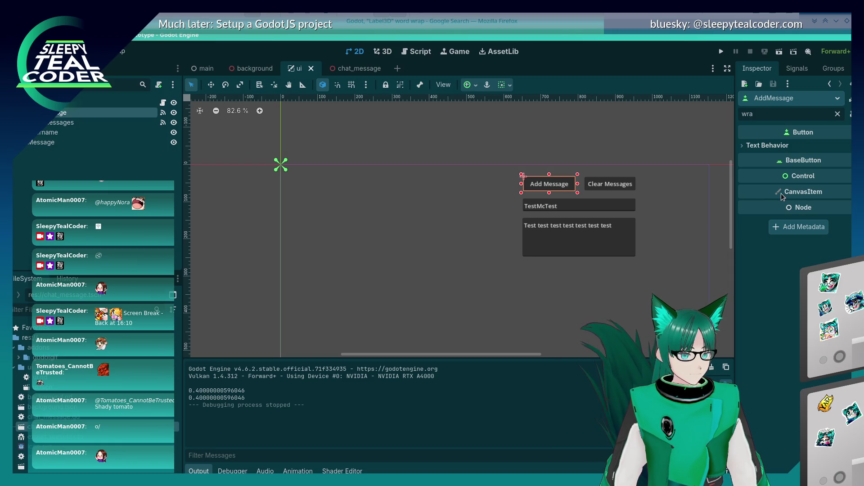
{"action": "mouse_move", "coordinate": [785, 193]}
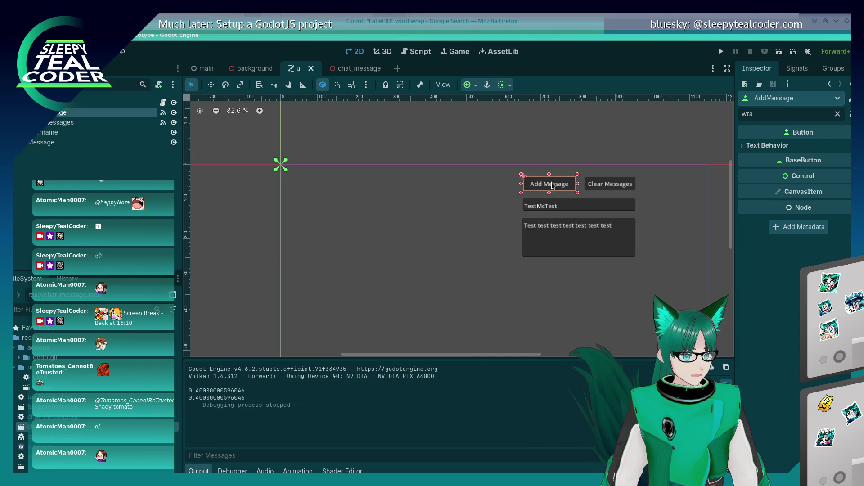
{"action": "left_click", "coordinate": [810, 105]}
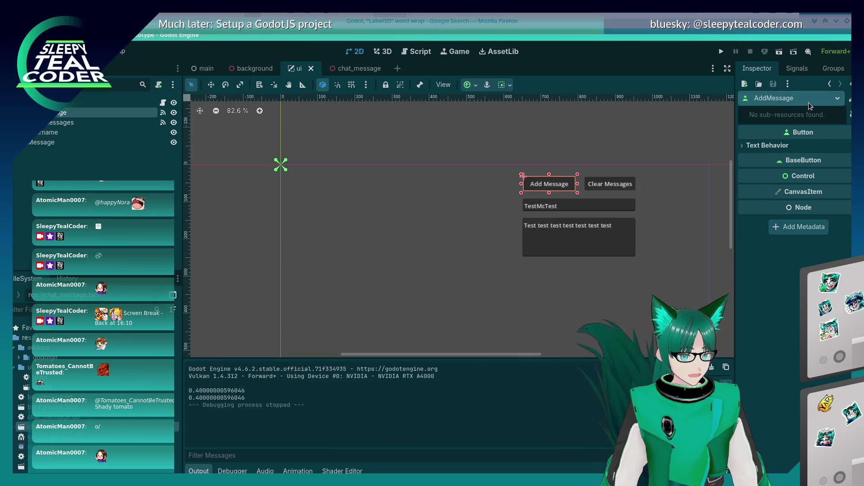
{"action": "left_click", "coordinate": [811, 106]}
{"action": "left_click", "coordinate": [851, 114]}
{"action": "left_click", "coordinate": [851, 117]}
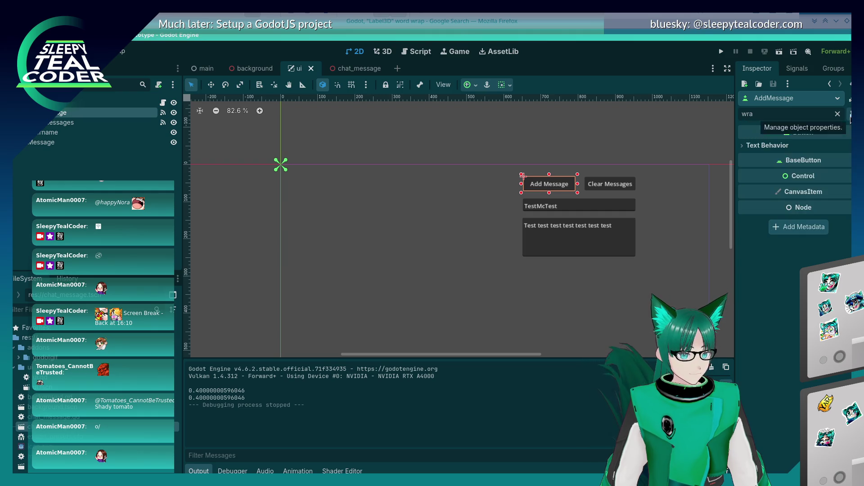
{"action": "left_click", "coordinate": [838, 114]}
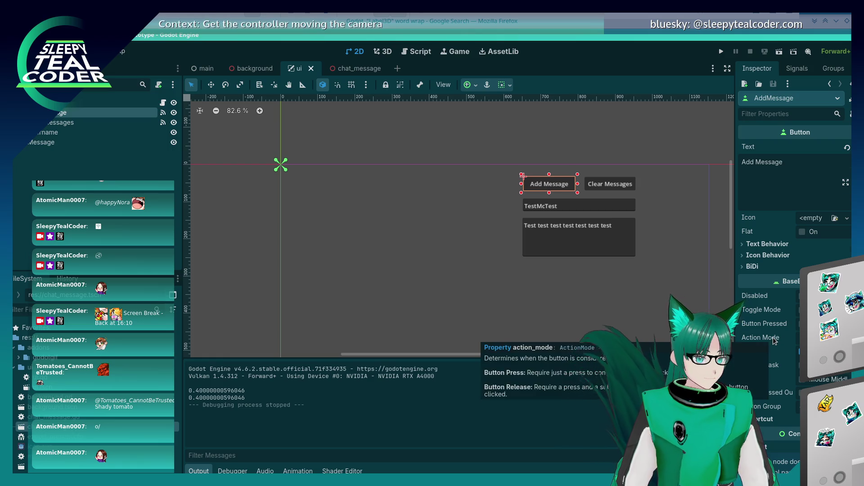
Step: Expand the button's Theme section and look for an existing theme to assign
{"action": "scroll", "coordinate": [774, 341], "scroll_direction": "down", "scroll_amount": 3}
{"action": "scroll", "coordinate": [773, 339], "scroll_direction": "down", "scroll_amount": 7}
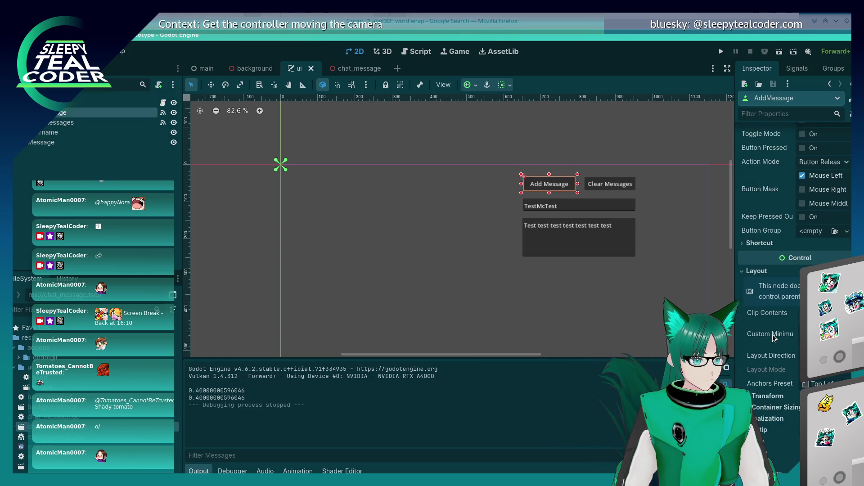
{"action": "scroll", "coordinate": [773, 339], "scroll_direction": "down", "scroll_amount": 2}
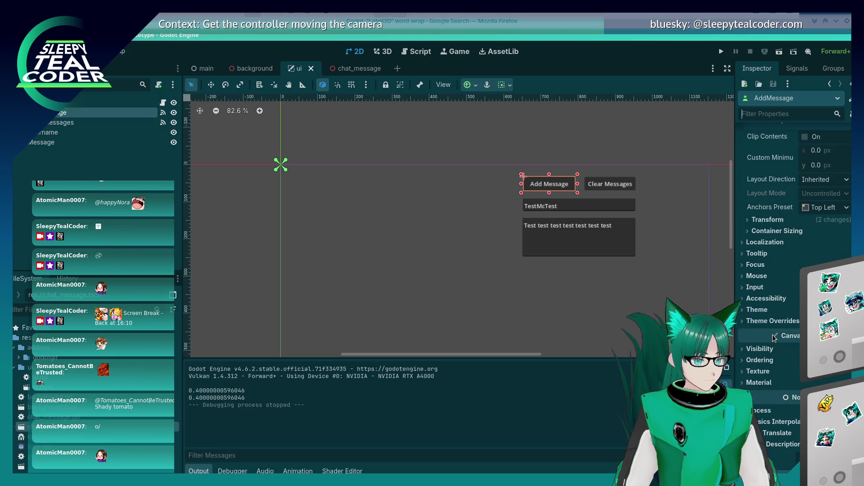
{"action": "left_click", "coordinate": [747, 313]}
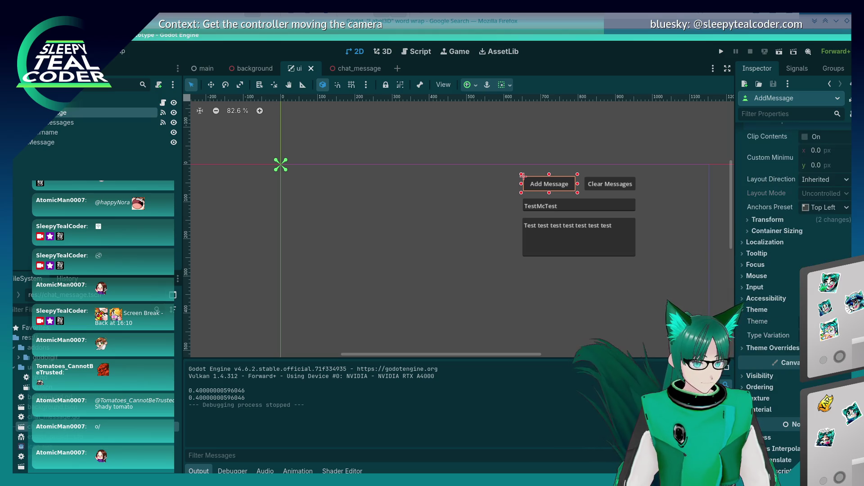
{"action": "left_click", "coordinate": [788, 321]}
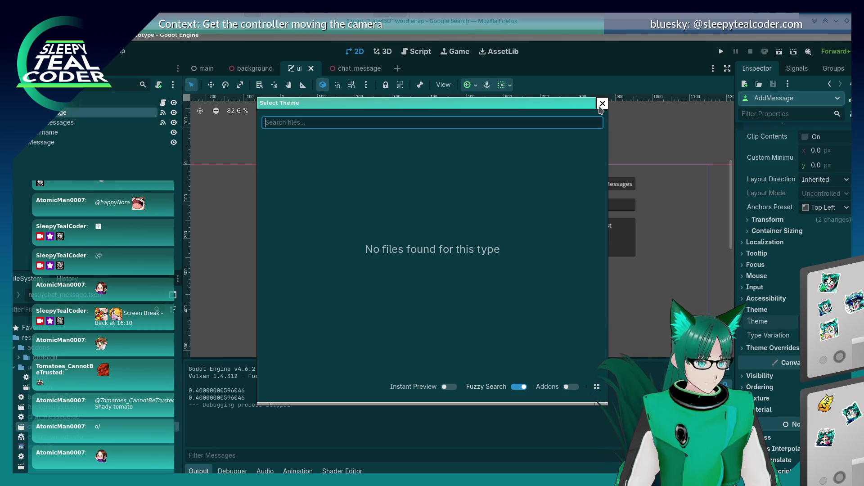
Step: Create a New Theme for the button and open it in the Theme editor
{"action": "left_click", "coordinate": [602, 105]}
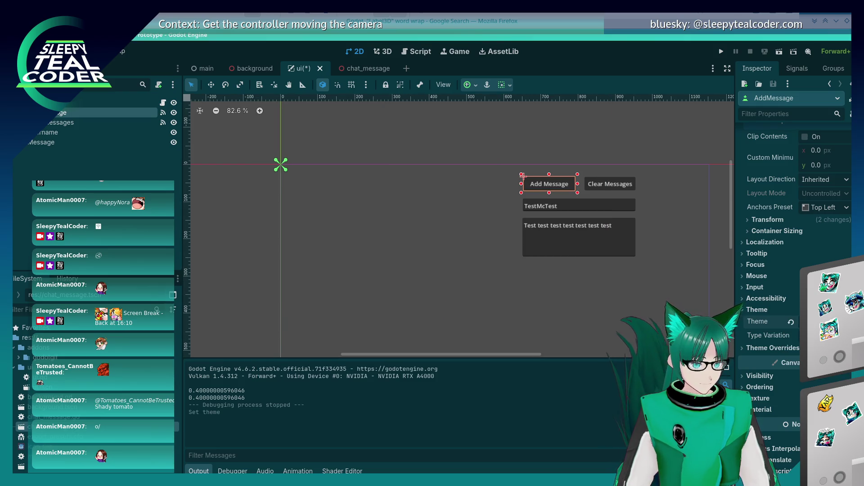
{"action": "left_click", "coordinate": [769, 322]}
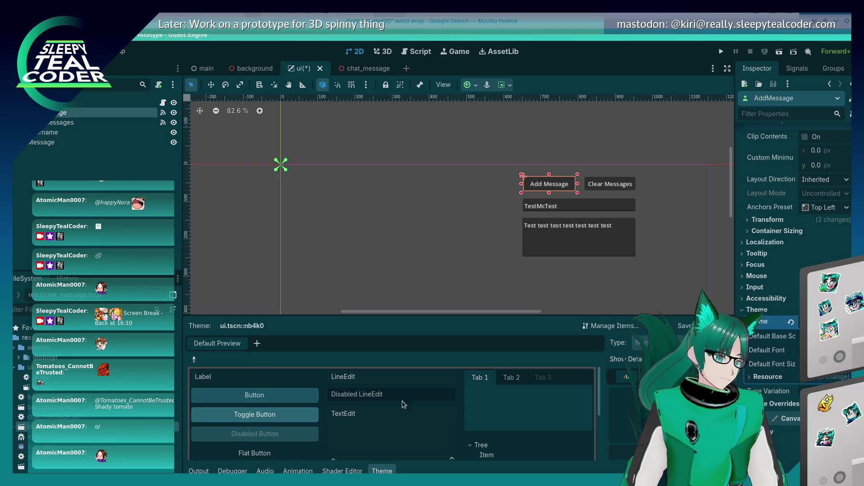
{"action": "scroll", "coordinate": [387, 398], "scroll_direction": "down", "scroll_amount": 2}
{"action": "scroll", "coordinate": [387, 398], "scroll_direction": "up", "scroll_amount": 2}
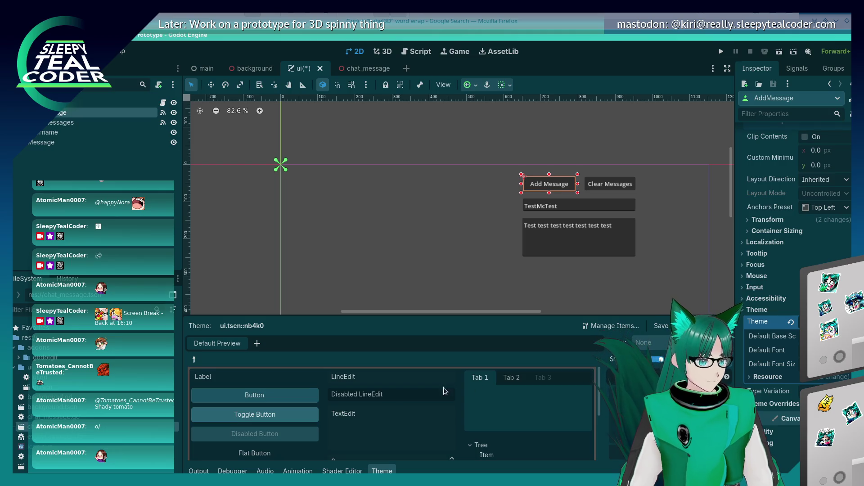
{"action": "scroll", "coordinate": [399, 419], "scroll_direction": "down", "scroll_amount": 2}
{"action": "scroll", "coordinate": [399, 419], "scroll_direction": "up", "scroll_amount": 2}
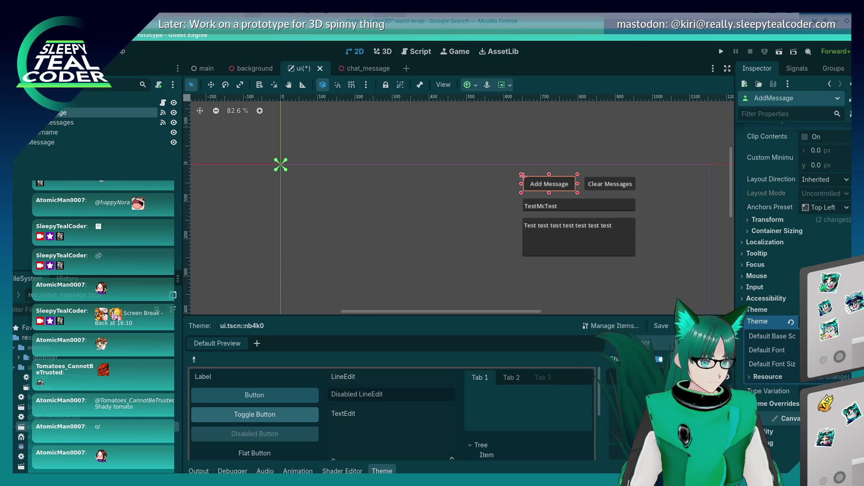
Step: Add the Button type to the new theme
{"action": "left_click", "coordinate": [685, 343]}
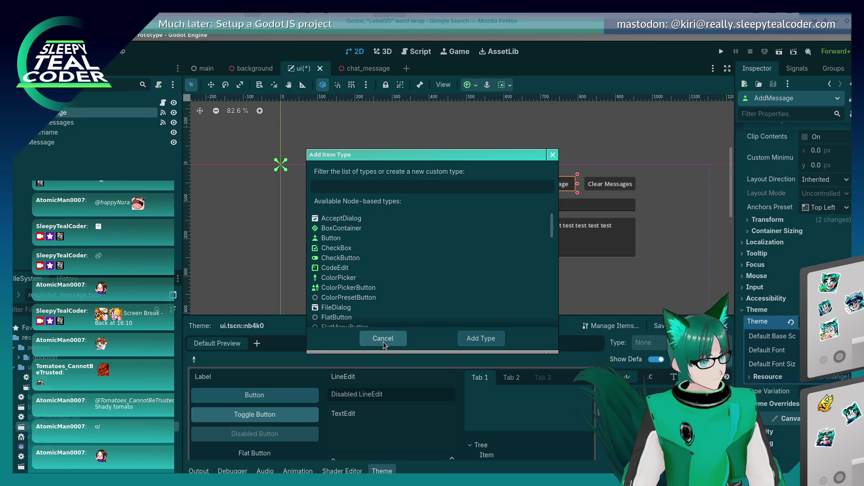
{"action": "left_click", "coordinate": [352, 232]}
{"action": "left_click", "coordinate": [352, 238]}
{"action": "left_click", "coordinate": [481, 338]}
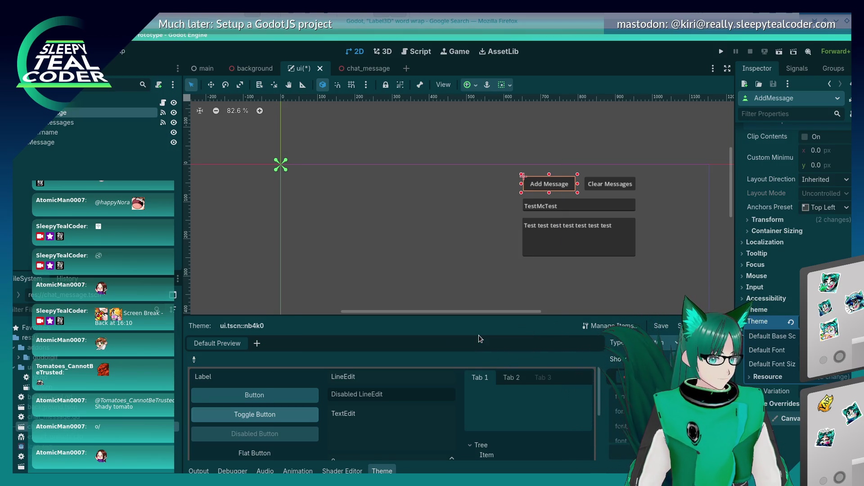
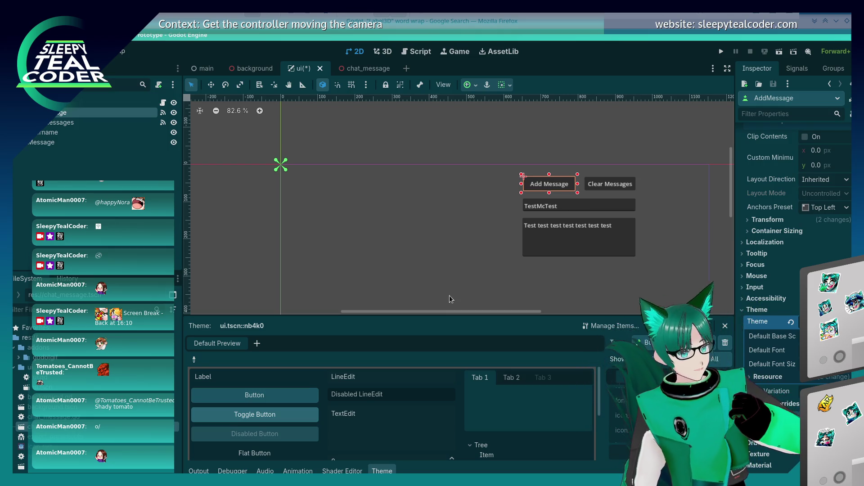
Step: Bring the LibreOffice Writer notes, ending with the background y-axis reminder, in front of Godot
{"action": "key", "text": "alt+Tab"}
{"action": "key", "text": "alt+Tab"}
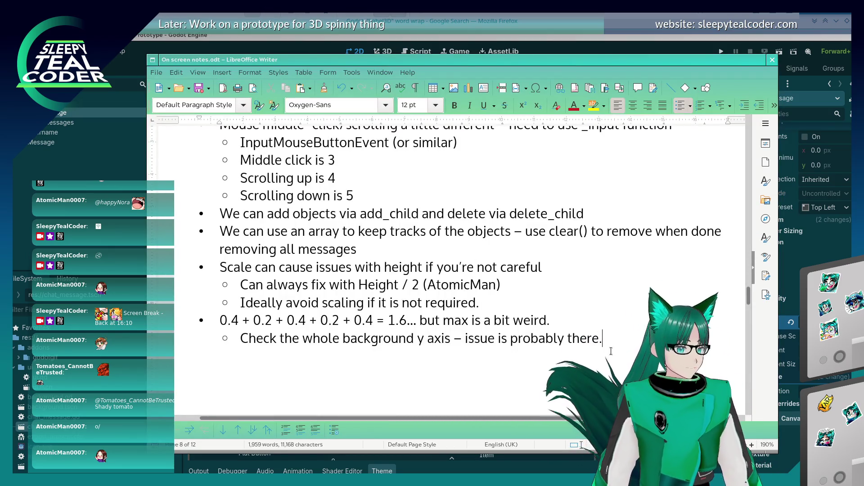
Step: Add a top-level 'Floats can be cursed (as ever)' bullet with a 'Remember to convert float to int' sub-point
{"action": "key", "text": "Return"}
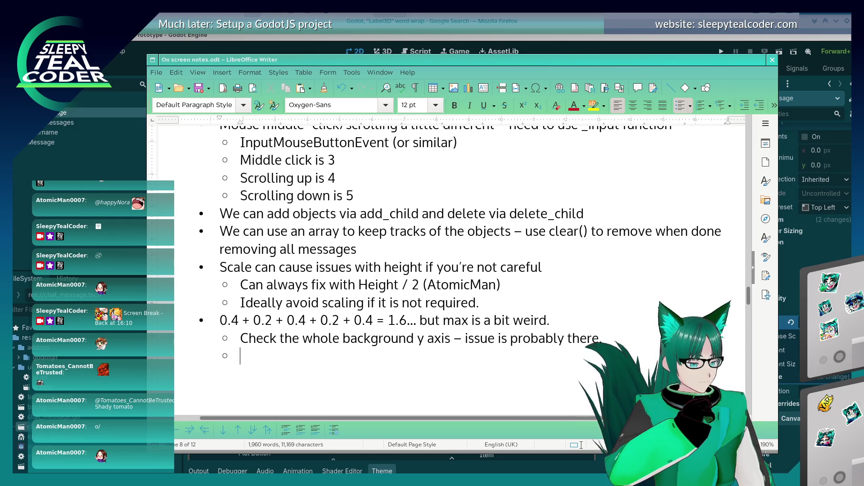
{"action": "key", "text": "shift+Tab"}
{"action": "type", "text": "Floats "}
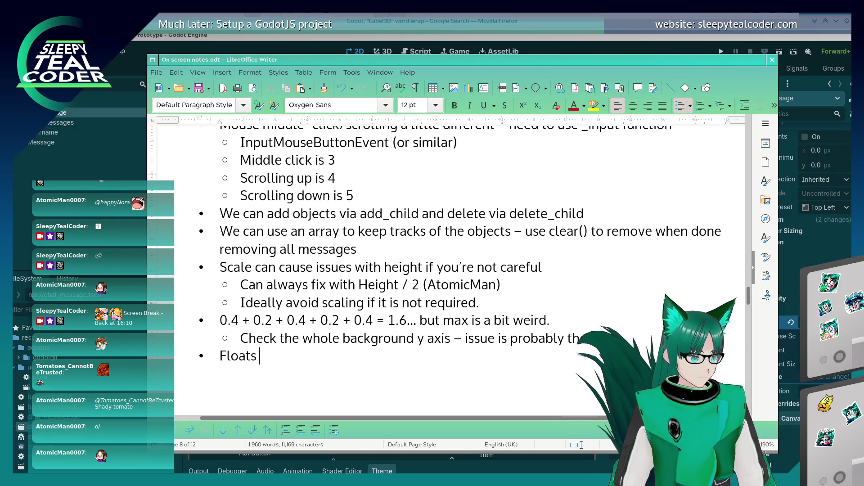
{"action": "type", "text": "can be curse"}
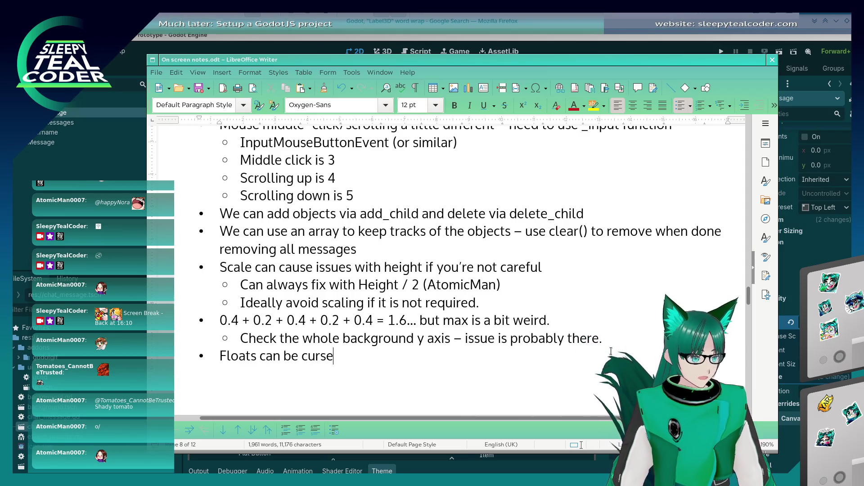
{"action": "type", "text": "d (as ever"}
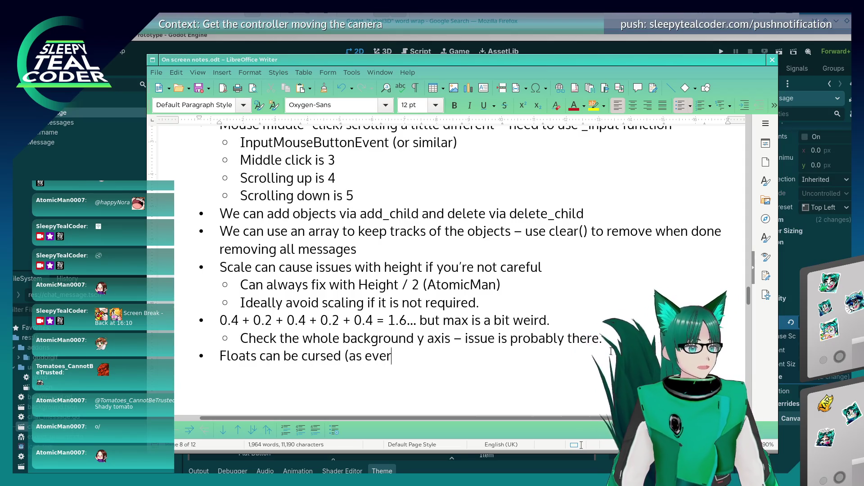
{"action": "type", "text": ")"}
{"action": "key", "text": "Return"}
{"action": "key", "text": "Tab"}
{"action": "type", "text": "Remembe"}
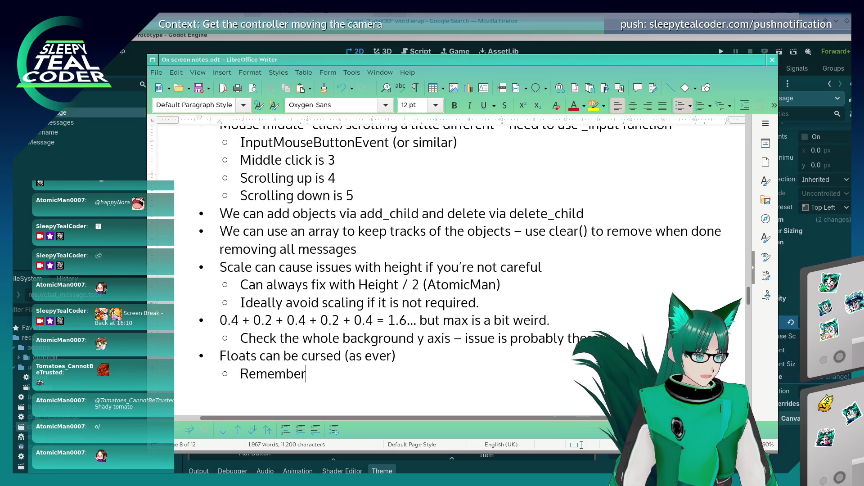
{"action": "type", "text": "r to convert float to "}
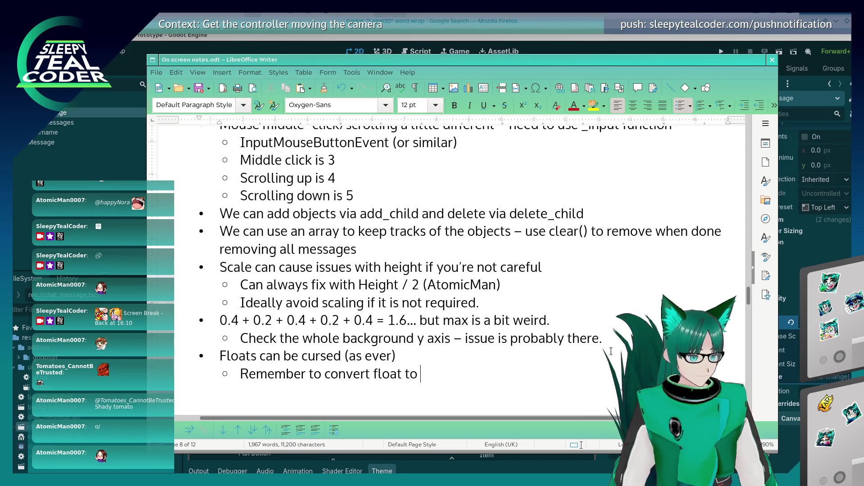
{"action": "type", "text": "int"}
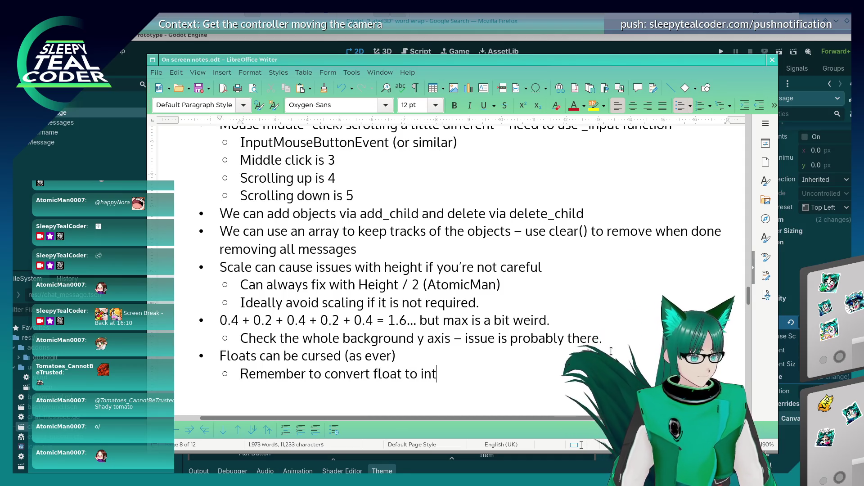
Step: Pluralise 'floats' in the reminder and extend it to end with 'calculations.'
{"action": "key", "text": "ctrl+Left"}
{"action": "key", "text": "ctrl+Left"}
{"action": "key", "text": "Left"}
{"action": "type", "text": "s"}
{"action": "key", "text": "End"}
{"action": "type", "text": "s"}
{"action": "key", "text": "BackSpace"}
{"action": "key", "text": "BackSpace"}
{"action": "type", "text": "s if there's issues"}
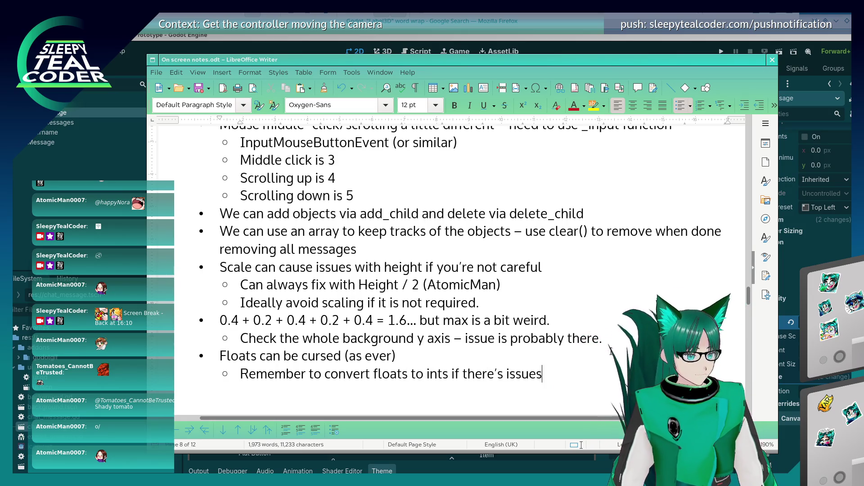
{"action": "key", "text": "BackSpace"}
{"action": "key", "text": "BackSpace"}
{"action": "key", "text": "BackSpace"}
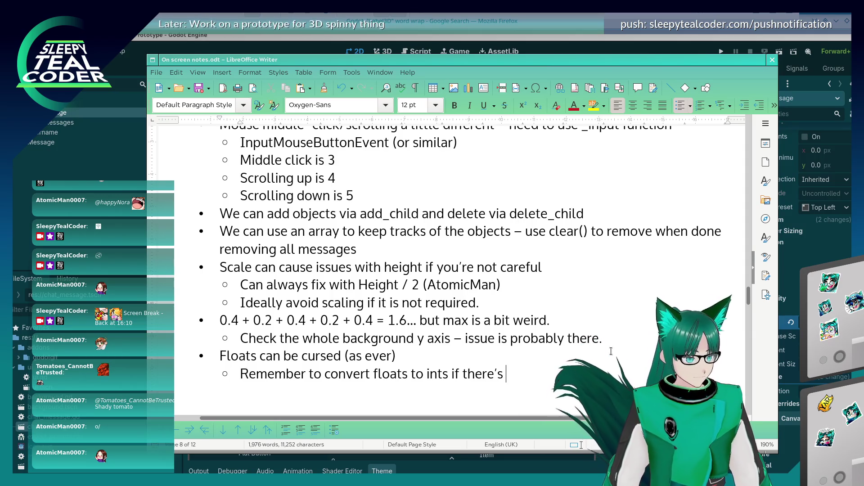
{"action": "type", "text": "going to be potentia"}
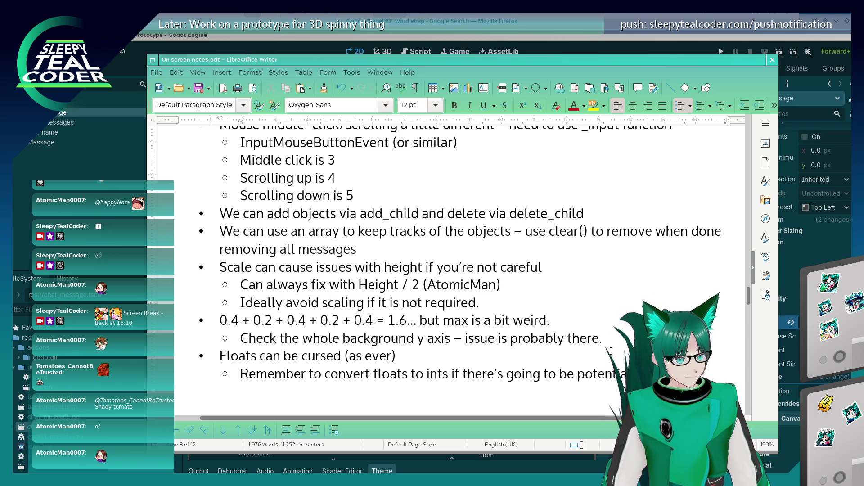
{"action": "type", "text": "ulations."}
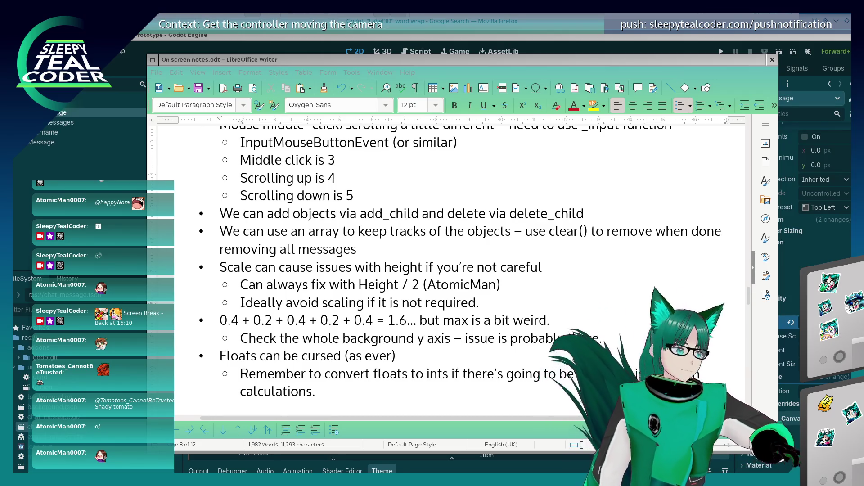
Step: Start an 'Example:' sub-point below the reminder, then return to Godot
{"action": "left_click", "coordinate": [459, 284]}
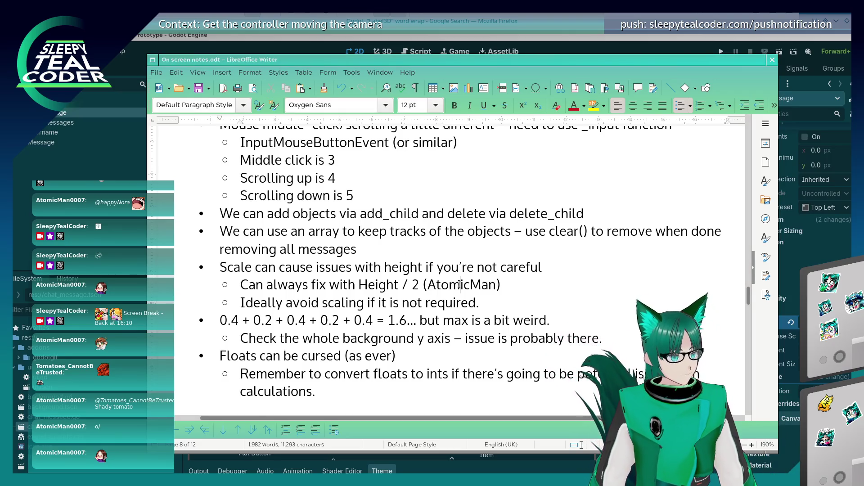
{"action": "scroll", "coordinate": [461, 283], "scroll_direction": "down", "scroll_amount": 3}
{"action": "left_click", "coordinate": [396, 318]}
{"action": "key", "text": "Return"}
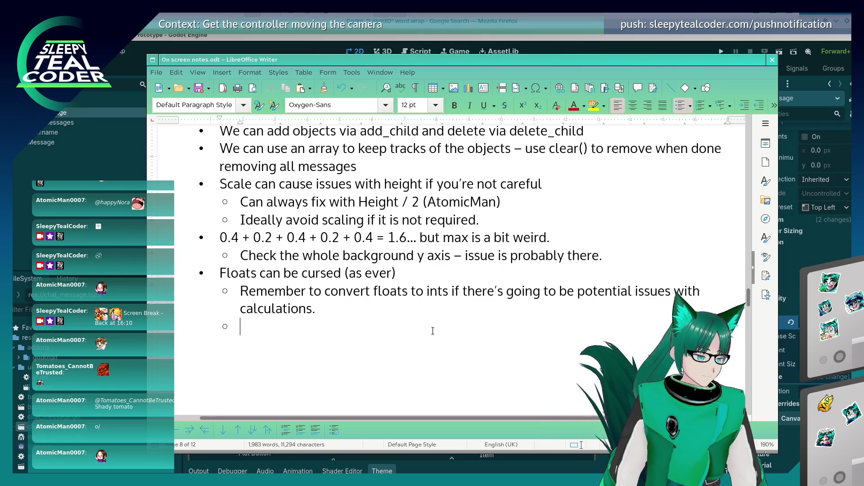
{"action": "type", "text": "Example"}
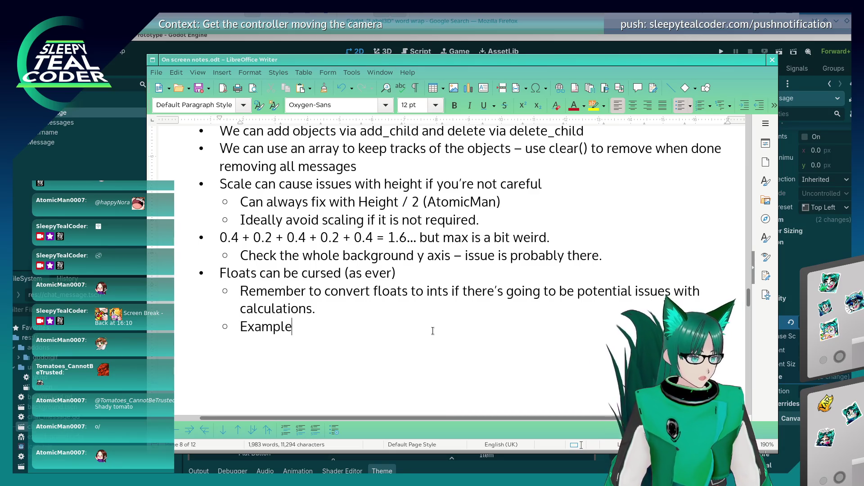
{"action": "type", "text": ": s"}
{"action": "key", "text": "alt+Tab"}
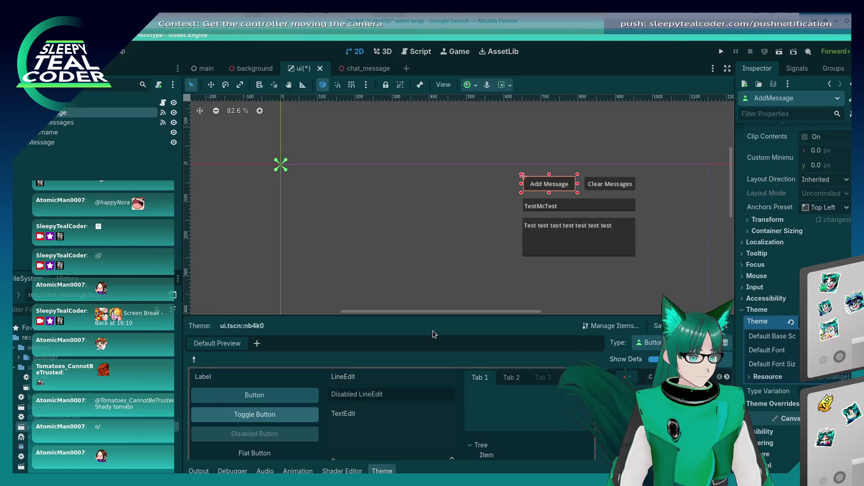
Step: Copy line 49 of main.gd, the stored_chat_messages_max_height_to_1dp declaration, and return to the notes
{"action": "left_click", "coordinate": [421, 52]}
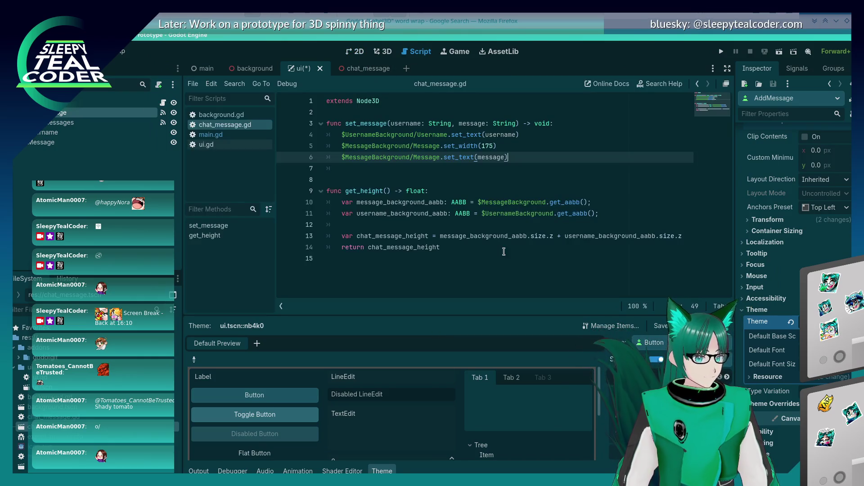
{"action": "left_click", "coordinate": [236, 138]}
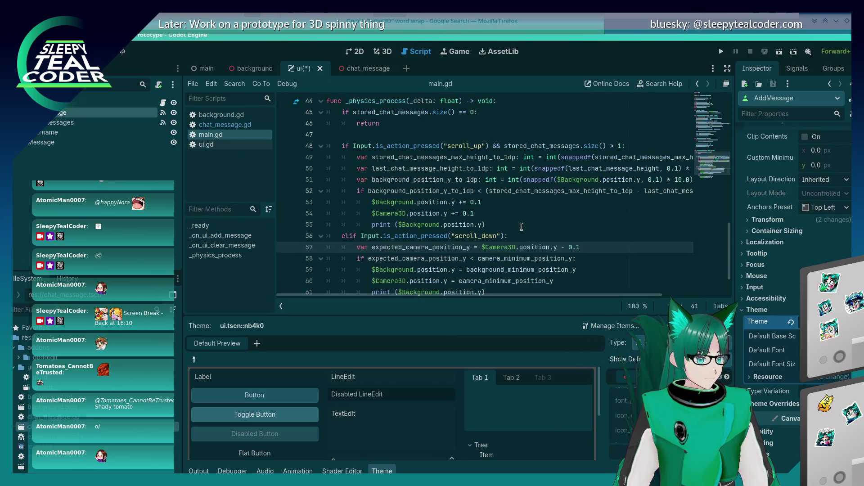
{"action": "scroll", "coordinate": [521, 227], "scroll_direction": "up", "scroll_amount": 1}
{"action": "left_click", "coordinate": [534, 217]}
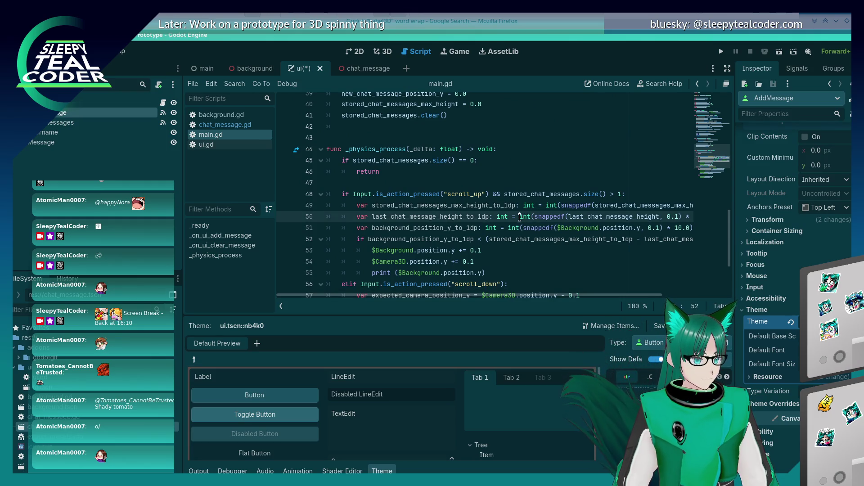
{"action": "triple_click", "coordinate": [544, 211]}
{"action": "key", "text": "alt+Tab"}
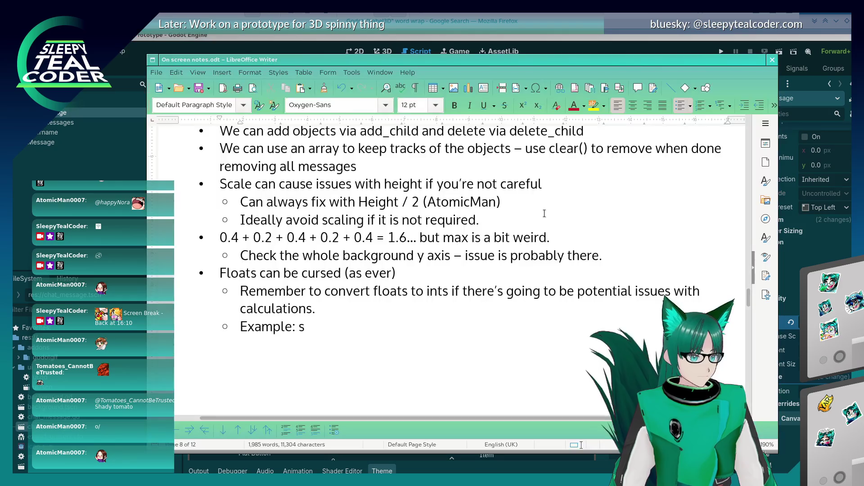
Step: Replace the stray 's' after 'Example:' with the pasted snappedf line, then return to Godot
{"action": "key", "text": "BackSpace"}
{"action": "type", "text": "var stored_chat_messages_max_height_to_1dp: int = int(snappedf(stored_chat_messages_max_height, 0.1) * 10.0)"}
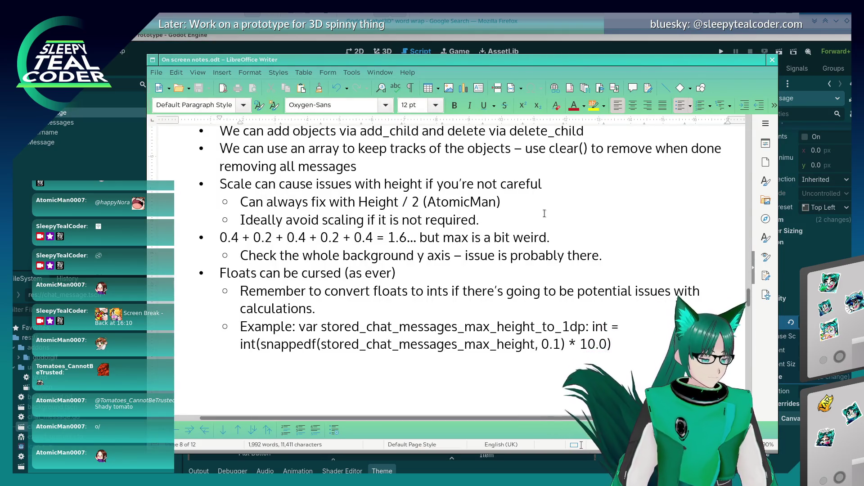
{"action": "key", "text": "alt+Tab"}
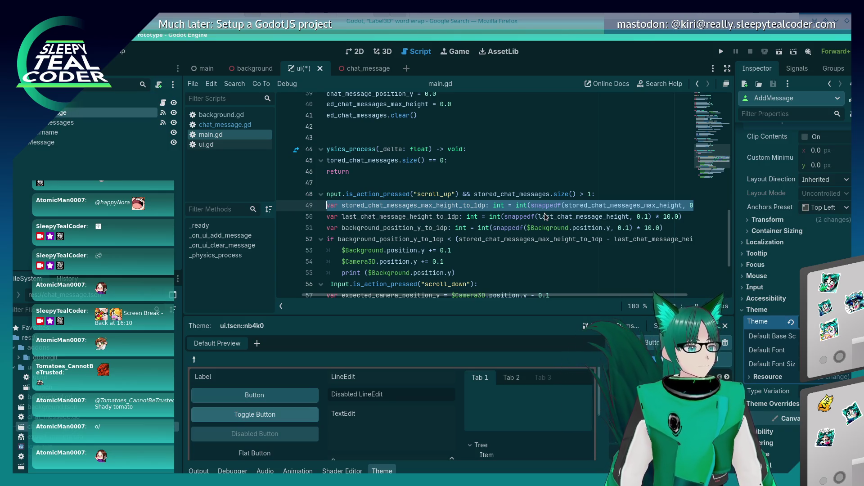
Step: Place the cursor at the start of line 48 in main.gd's scroll_up code, then return to the notes
{"action": "left_click", "coordinate": [535, 193]}
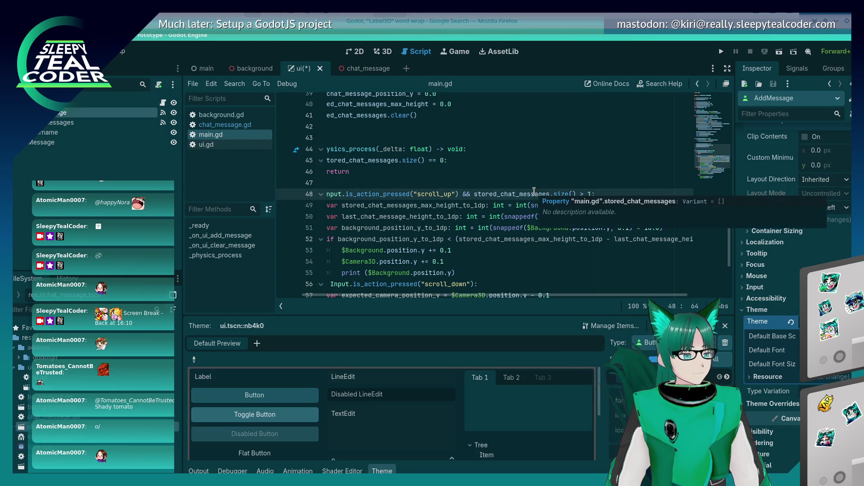
{"action": "key", "text": "Home"}
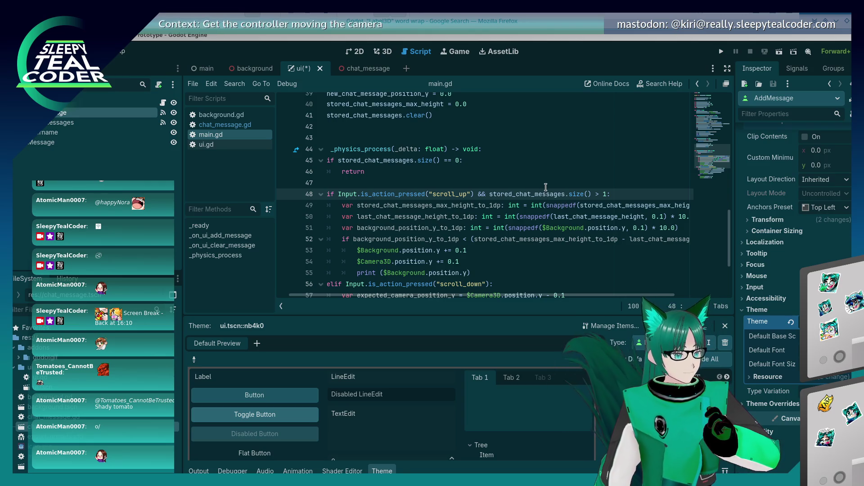
{"action": "key", "text": "alt+Tab"}
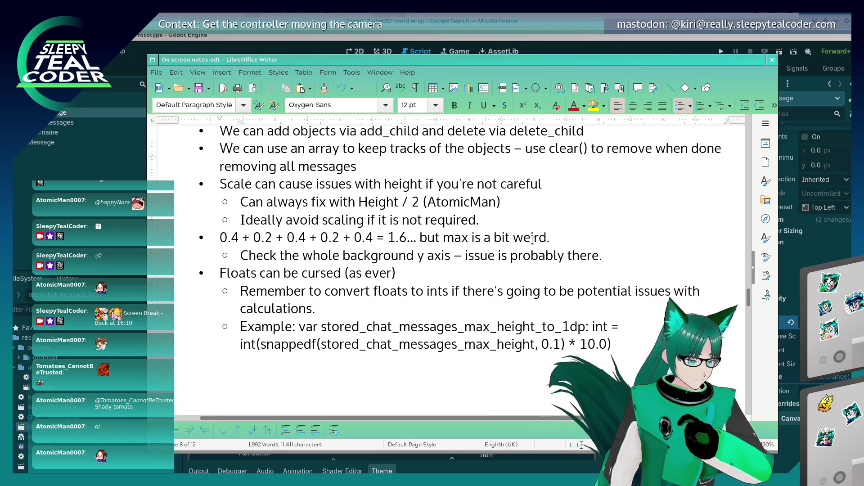
Step: Return to main.gd in Godot's script editor and scroll down through it
{"action": "key", "text": "alt+Tab"}
{"action": "scroll", "coordinate": [413, 216], "scroll_direction": "down", "scroll_amount": 3}
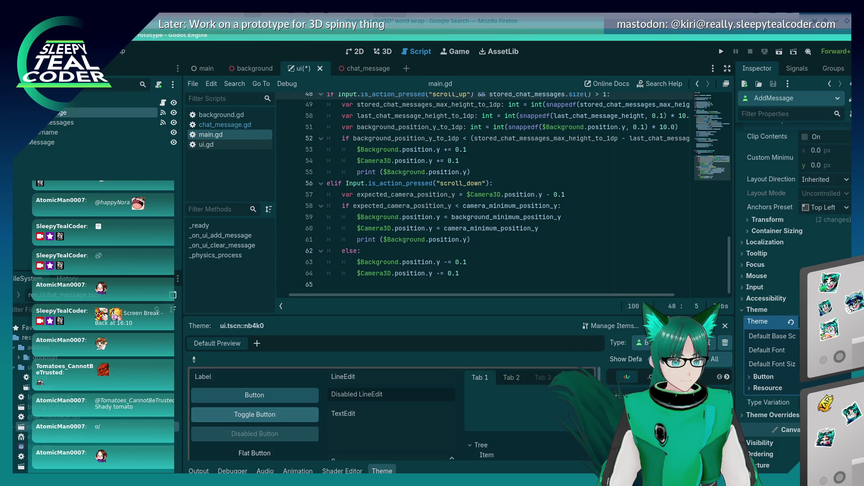
{"action": "left_click", "coordinate": [819, 350]}
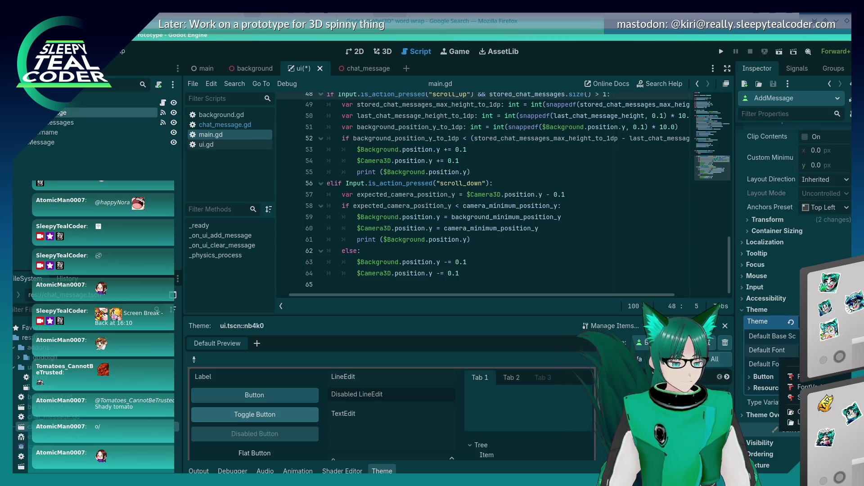
{"action": "key", "text": "Escape"}
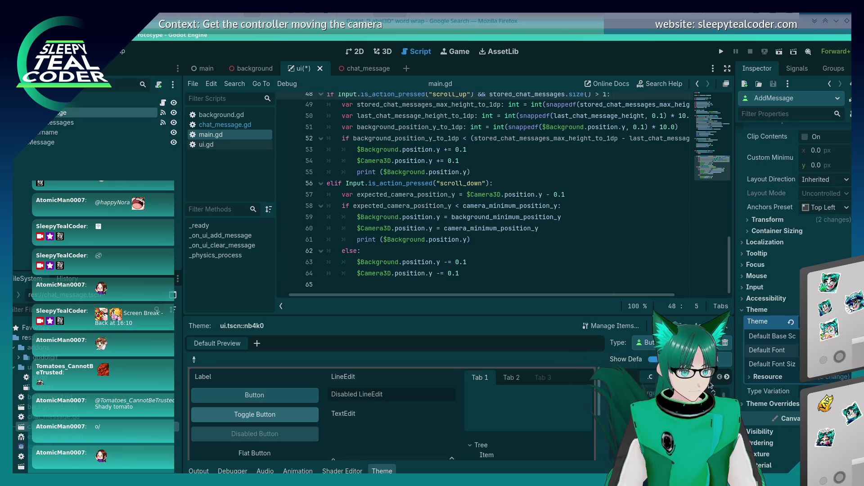
{"action": "scroll", "coordinate": [509, 395], "scroll_direction": "down", "scroll_amount": 3}
Step: Change the theme preview's colour sample to teal 277f7c
{"action": "scroll", "coordinate": [506, 406], "scroll_direction": "down", "scroll_amount": 3}
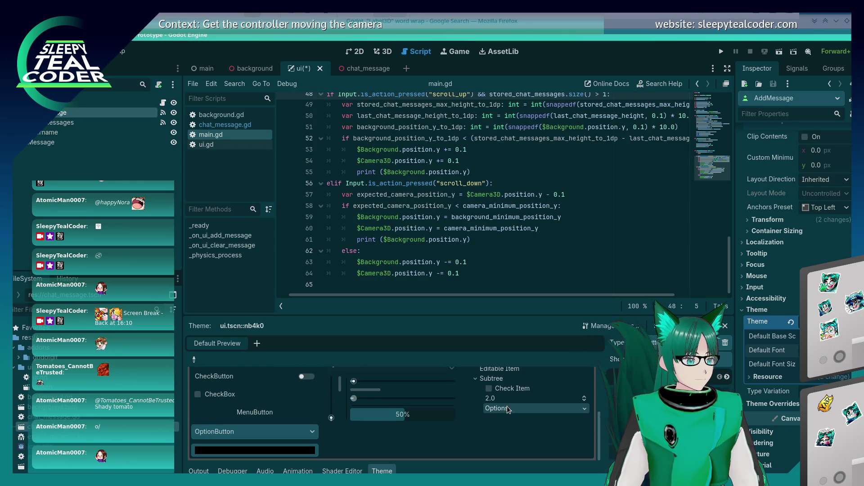
{"action": "left_click", "coordinate": [263, 452]}
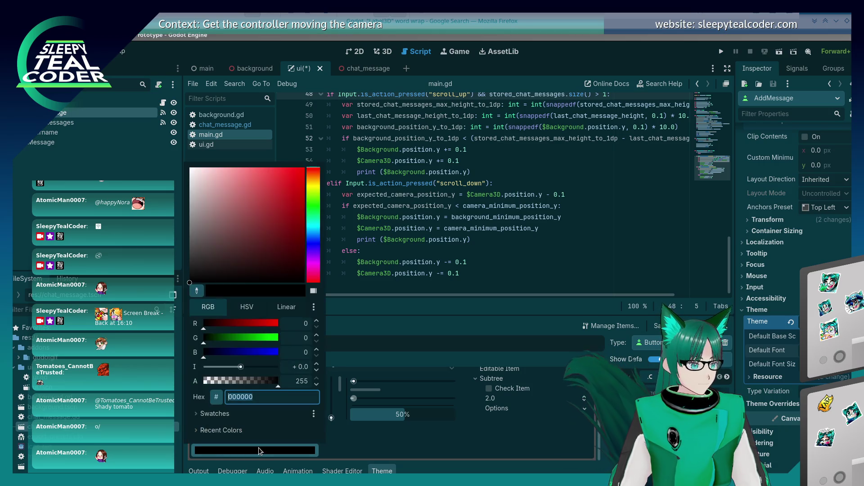
{"action": "left_click_drag", "start_coordinate": [314, 255], "coordinate": [313, 228]}
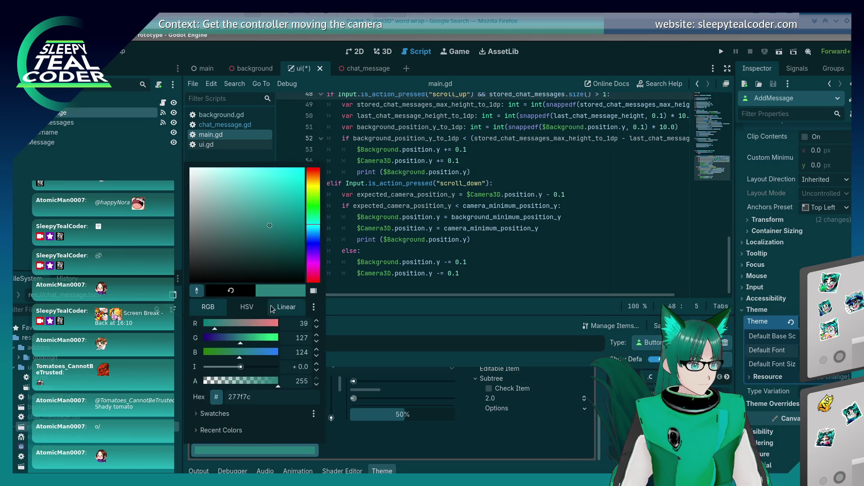
{"action": "left_click", "coordinate": [349, 429]}
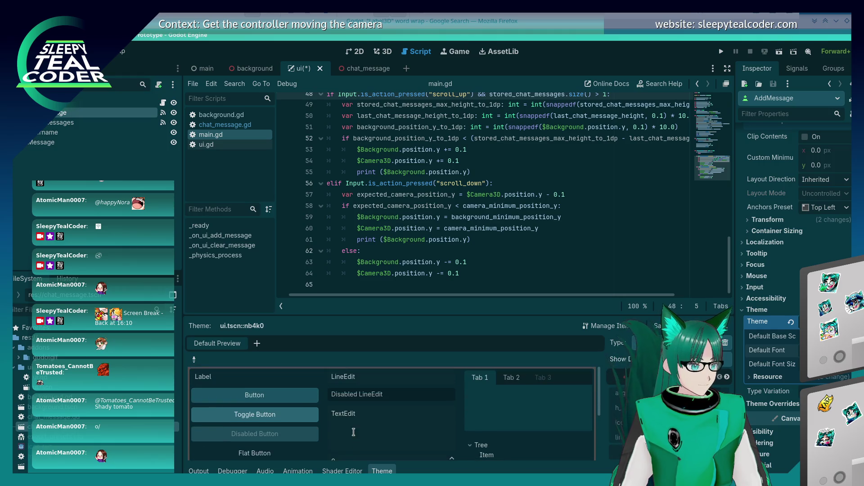
{"action": "scroll", "coordinate": [351, 430], "scroll_direction": "down", "scroll_amount": 5}
{"action": "scroll", "coordinate": [360, 423], "scroll_direction": "up", "scroll_amount": 4}
{"action": "scroll", "coordinate": [364, 424], "scroll_direction": "down", "scroll_amount": 3}
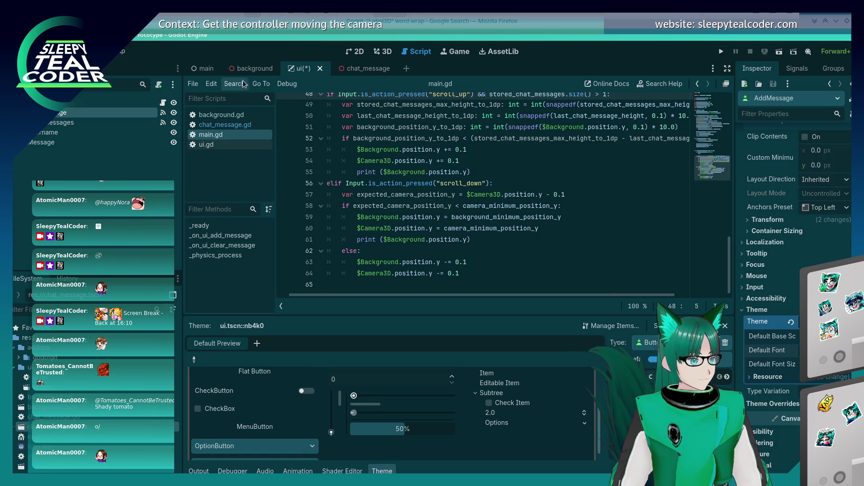
Step: Show the ui scene in the 2D view and recheck the teal sample's colour picker in the preview
{"action": "left_click", "coordinate": [205, 69]}
{"action": "left_click", "coordinate": [310, 68]}
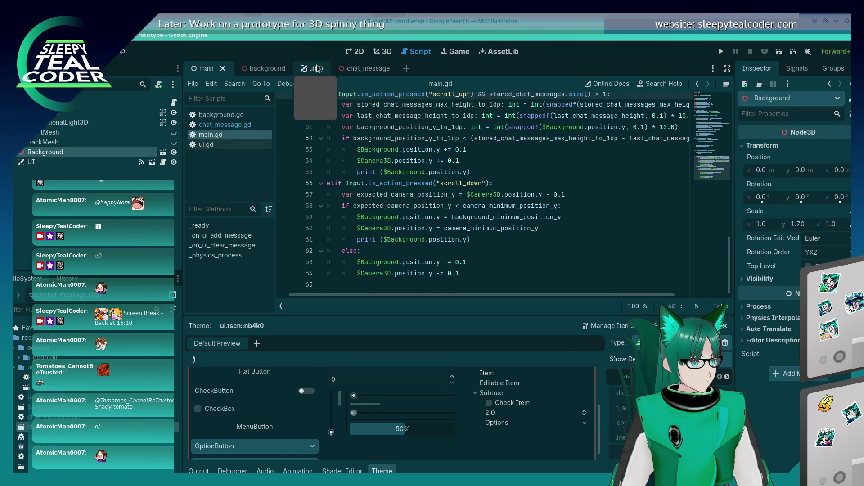
{"action": "left_click", "coordinate": [356, 52]}
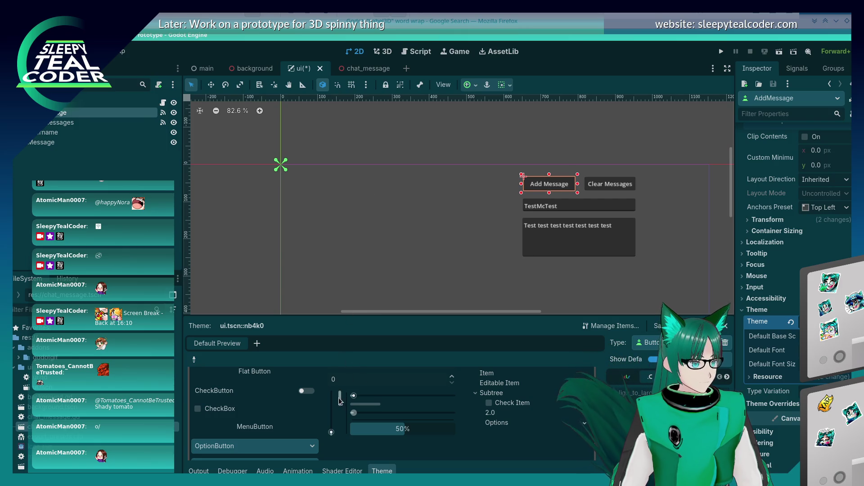
{"action": "scroll", "coordinate": [333, 414], "scroll_direction": "down", "scroll_amount": 1}
{"action": "left_click", "coordinate": [297, 435]}
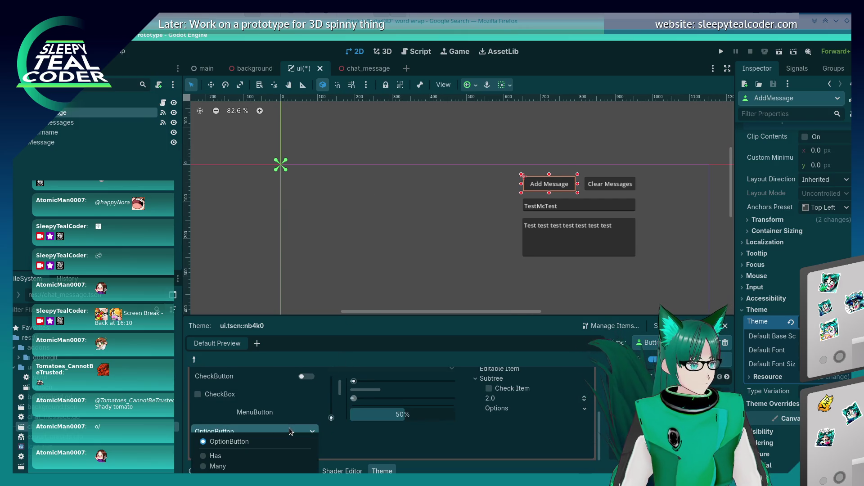
{"action": "left_click", "coordinate": [265, 452]}
{"action": "left_click", "coordinate": [265, 452]}
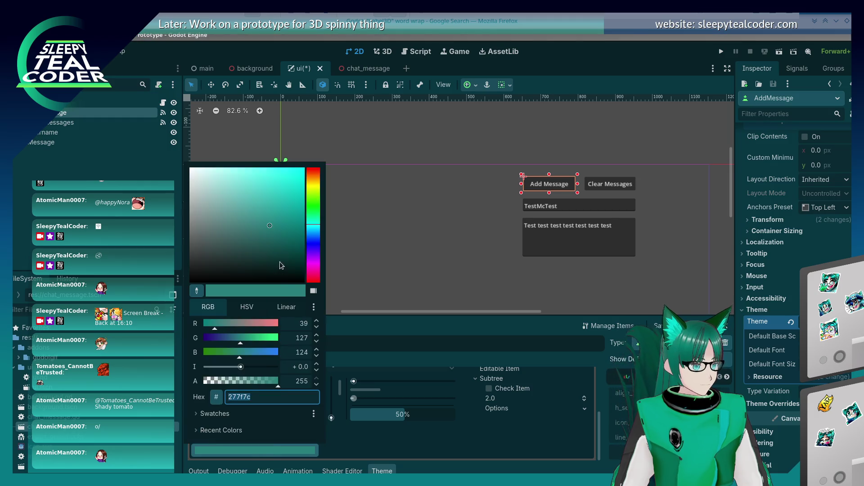
{"action": "left_click", "coordinate": [408, 436]}
{"action": "scroll", "coordinate": [407, 436], "scroll_direction": "up", "scroll_amount": 5}
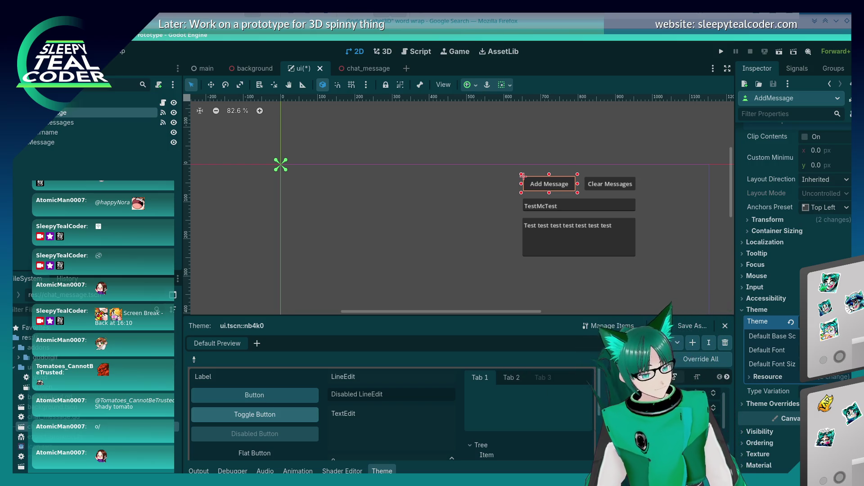
Step: Add a 'background' StyleBox item to the Button type and expand the theme's Button styles
{"action": "left_click", "coordinate": [620, 327]}
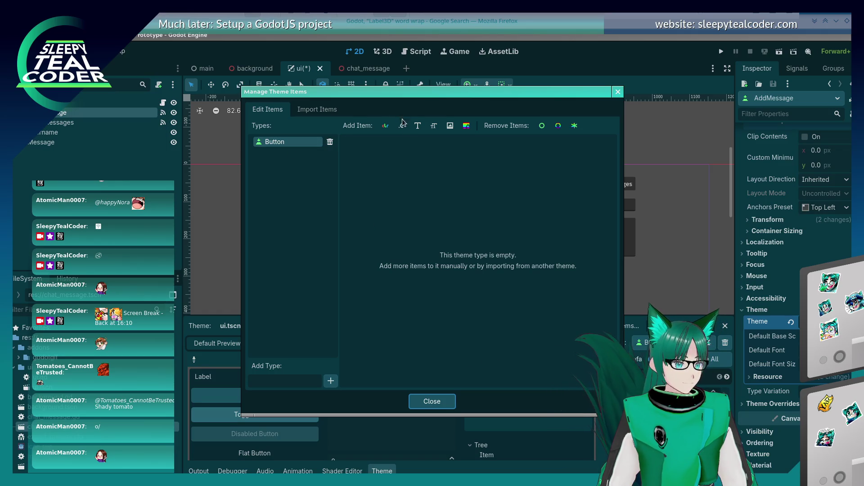
{"action": "left_click", "coordinate": [466, 126]}
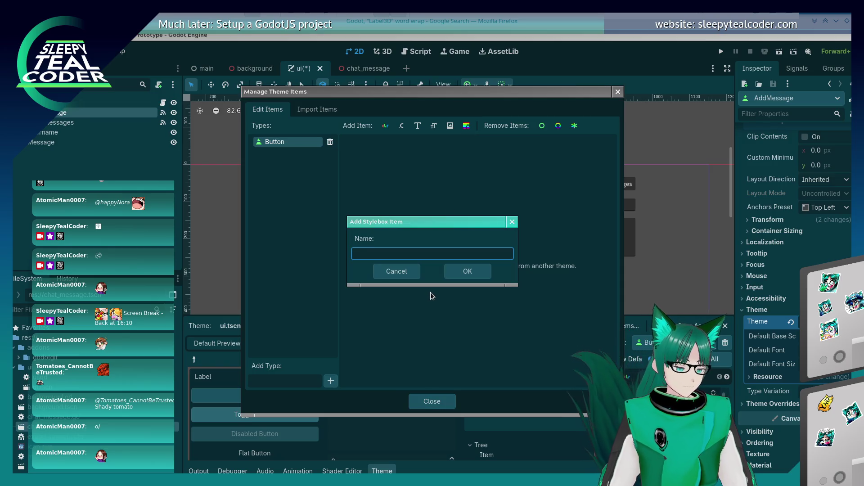
{"action": "type", "text": "background"}
{"action": "key", "text": "Return"}
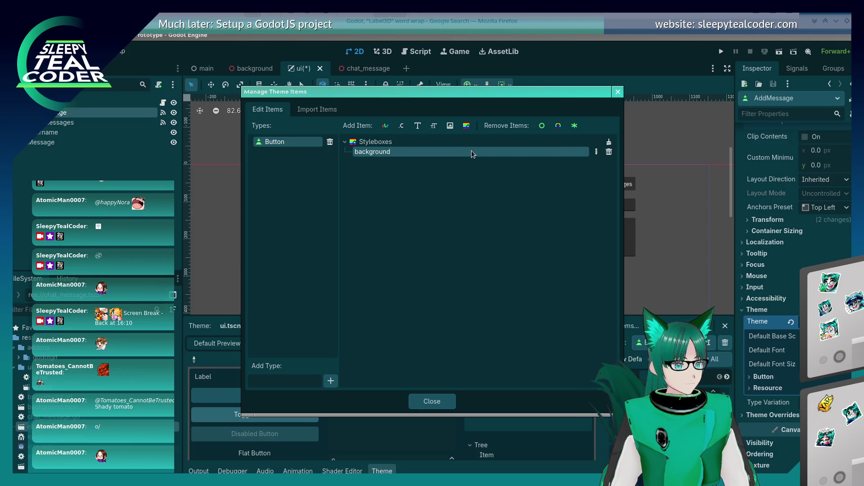
{"action": "left_click", "coordinate": [596, 152]}
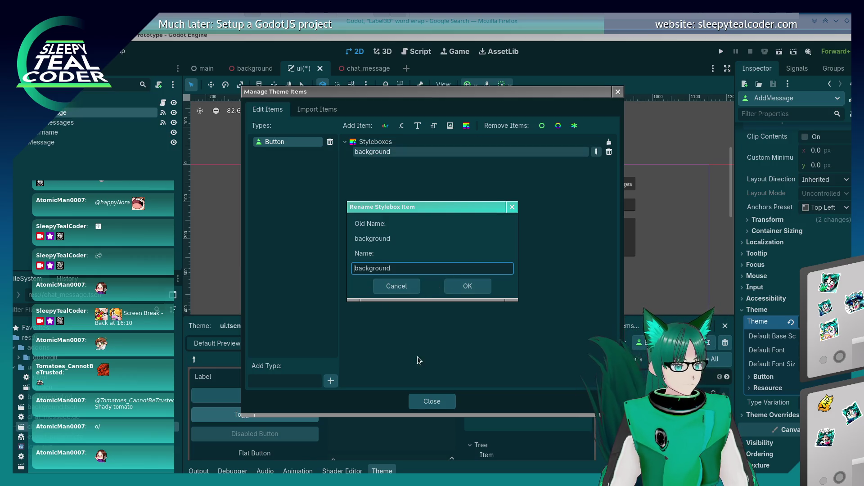
{"action": "left_click", "coordinate": [396, 288]}
{"action": "left_click", "coordinate": [444, 402]}
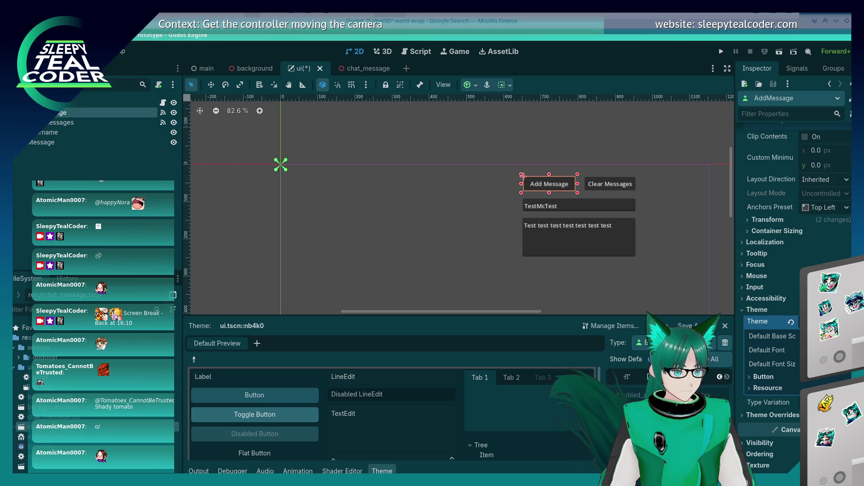
{"action": "left_click", "coordinate": [769, 387]}
{"action": "left_click", "coordinate": [770, 378]}
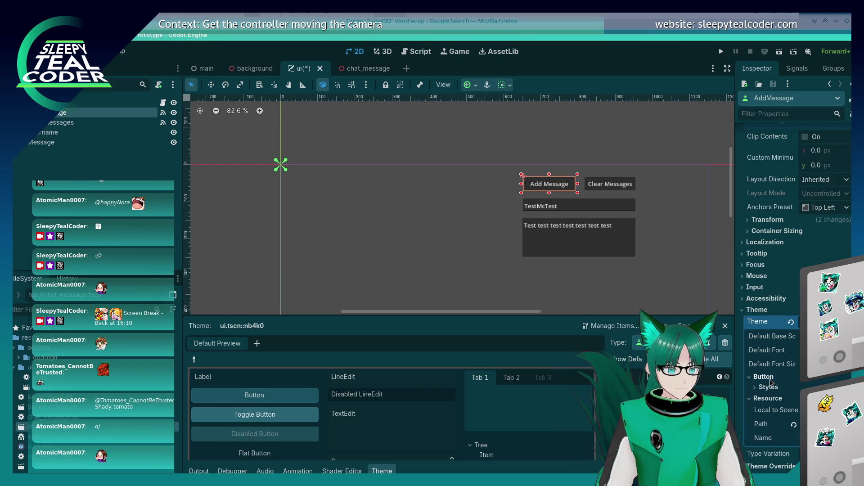
Step: Collapse the theme resource and clear the Theme property on the Add Message button
{"action": "left_click", "coordinate": [764, 377]}
{"action": "left_click", "coordinate": [768, 388]}
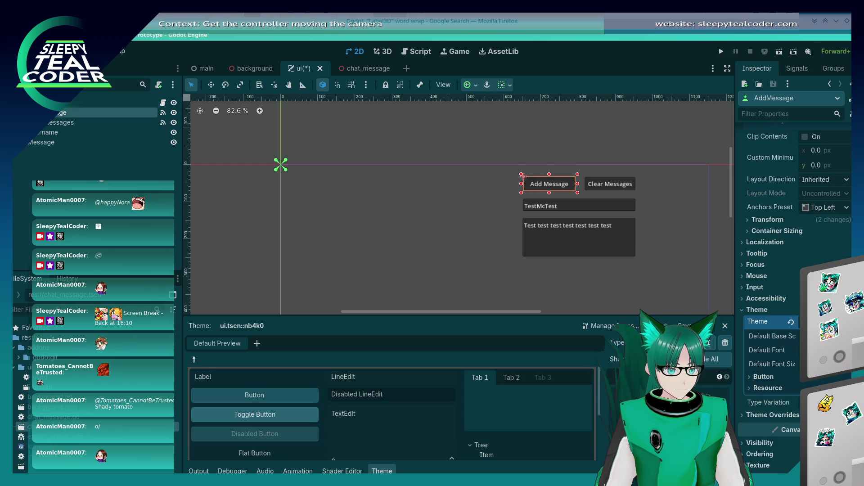
{"action": "left_click", "coordinate": [761, 322]}
{"action": "left_click", "coordinate": [845, 321]}
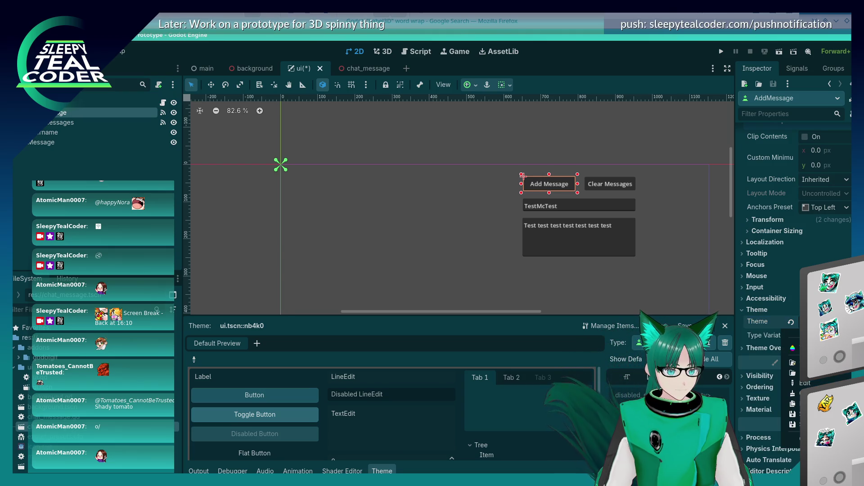
{"action": "left_click", "coordinate": [800, 394]}
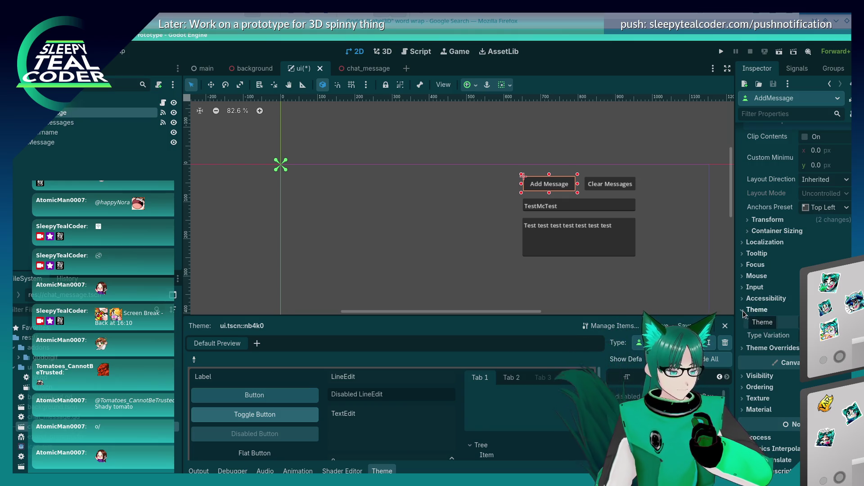
Step: Review the button's Colors and Styles theme overrides, including the Normal style, then deselect it
{"action": "left_click", "coordinate": [742, 348]}
{"action": "scroll", "coordinate": [747, 331], "scroll_direction": "down", "scroll_amount": 1}
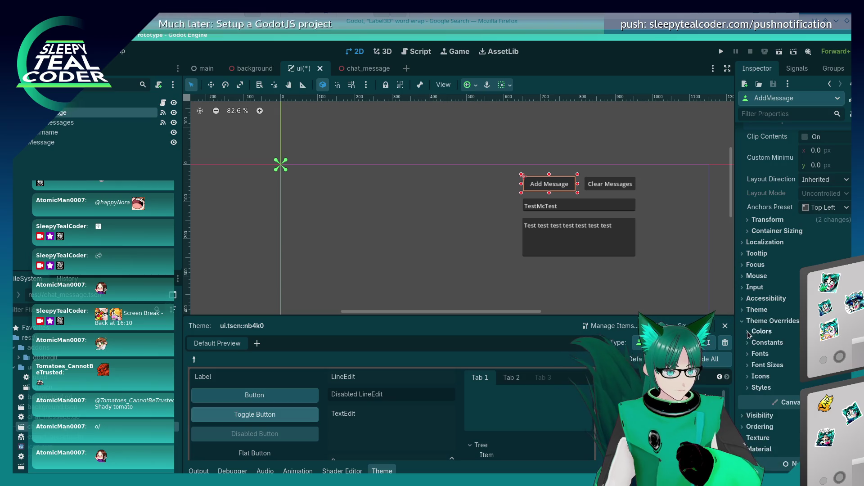
{"action": "left_click", "coordinate": [747, 332]}
{"action": "scroll", "coordinate": [777, 399], "scroll_direction": "down", "scroll_amount": 5}
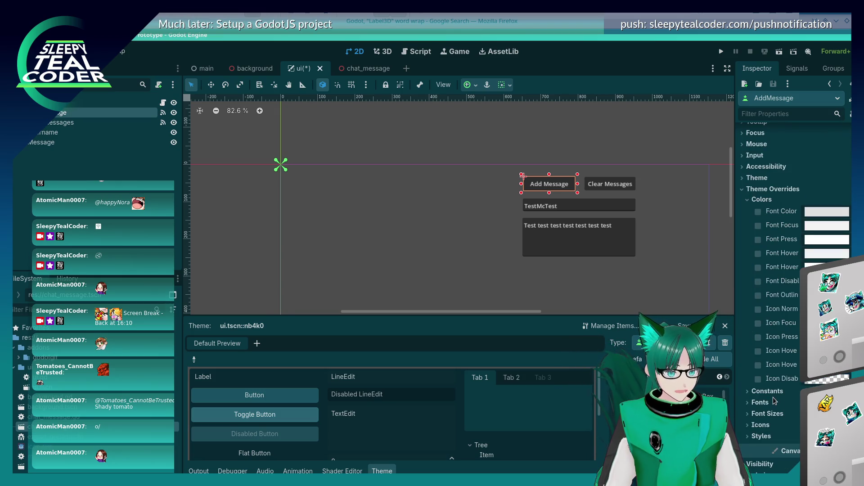
{"action": "left_click", "coordinate": [750, 437]}
{"action": "scroll", "coordinate": [751, 438], "scroll_direction": "down", "scroll_amount": 3}
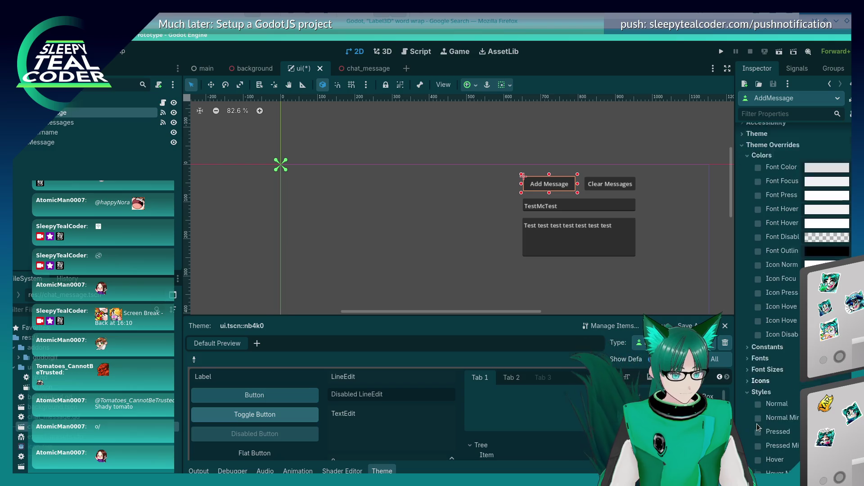
{"action": "left_click", "coordinate": [774, 316]}
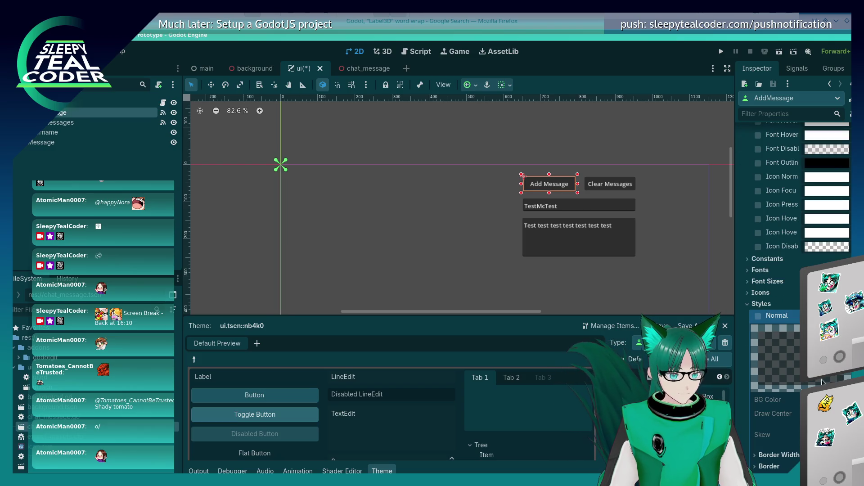
{"action": "left_click", "coordinate": [774, 315]}
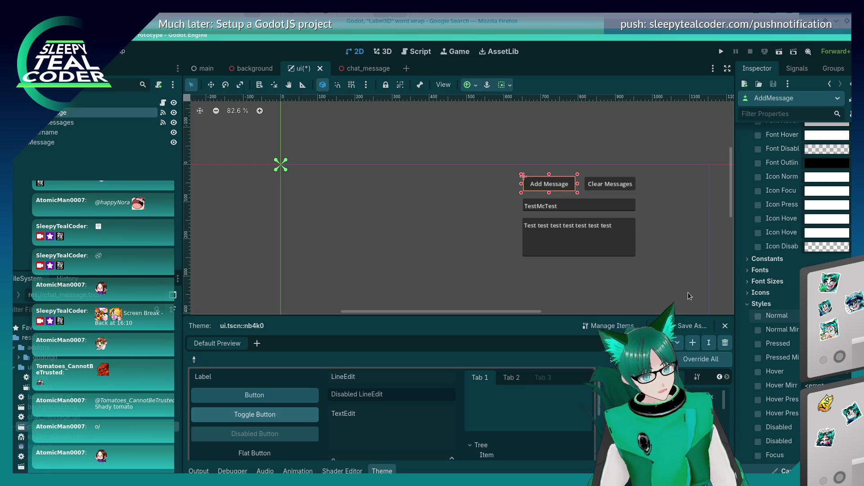
{"action": "left_click", "coordinate": [661, 290]}
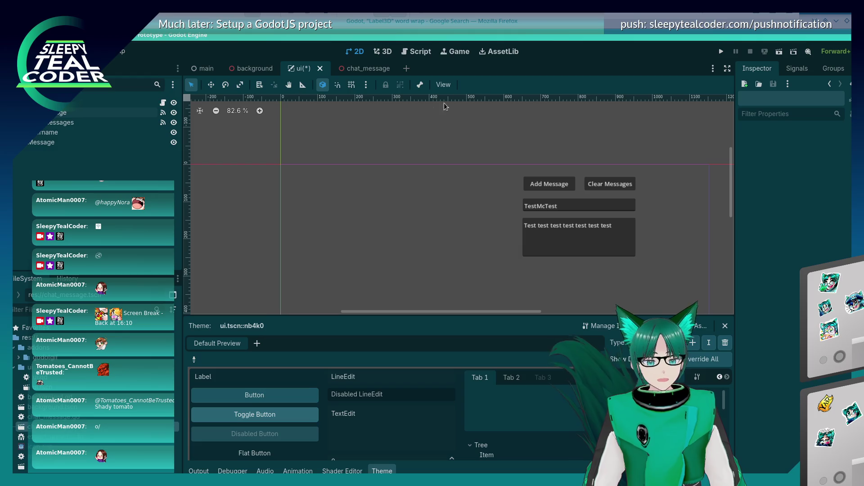
Step: Return to the 2D canvas and run the project
{"action": "left_click", "coordinate": [414, 51]}
{"action": "left_click", "coordinate": [391, 50]}
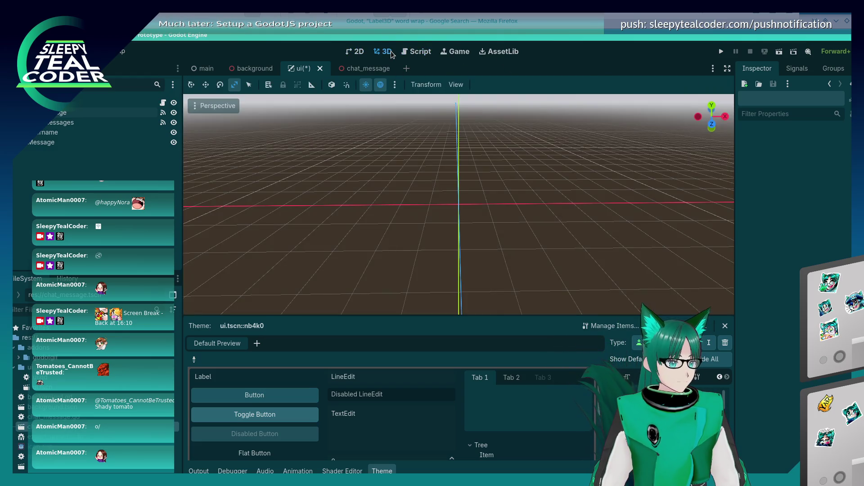
{"action": "key", "text": "ctrl+F3"}
{"action": "left_click", "coordinate": [363, 49]}
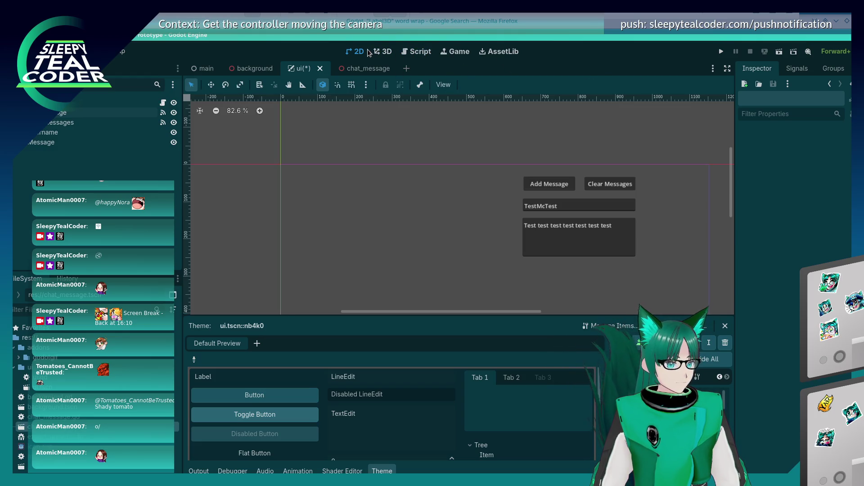
{"action": "left_click", "coordinate": [417, 51]}
{"action": "left_click", "coordinate": [720, 50]}
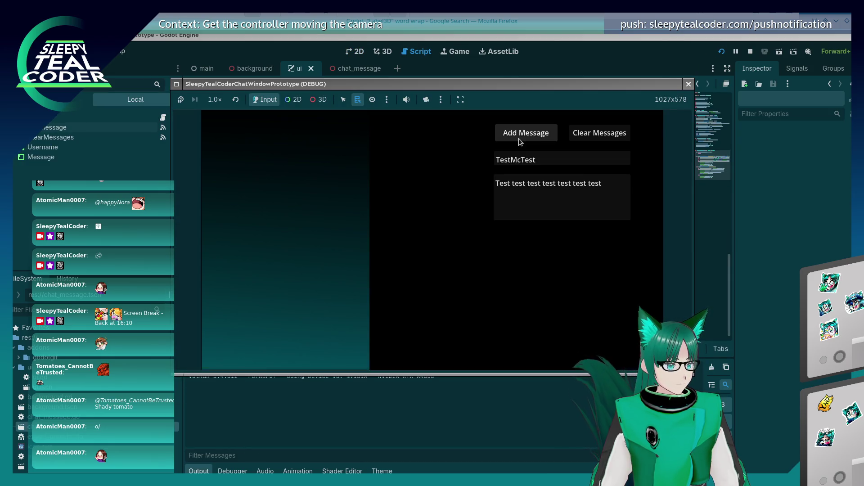
Step: Add two chat messages in the running game, stop it, and open chat_message.gd
{"action": "left_click", "coordinate": [518, 139]}
{"action": "left_click", "coordinate": [519, 139]}
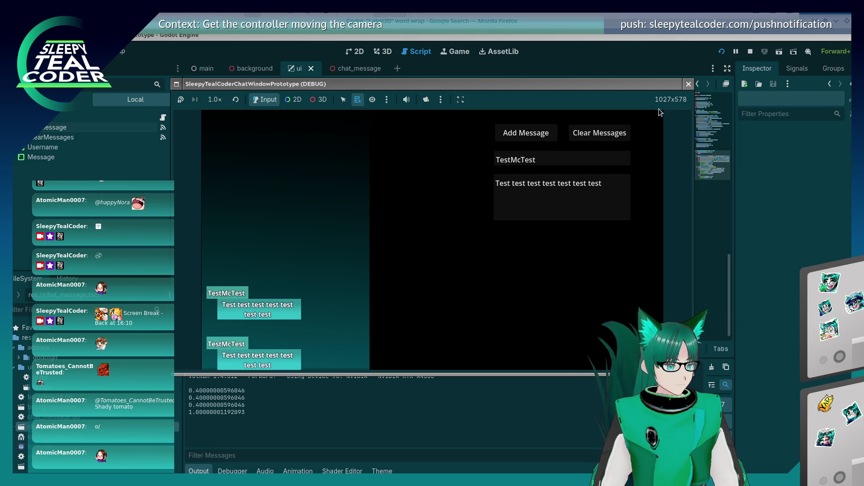
{"action": "left_click", "coordinate": [689, 84]}
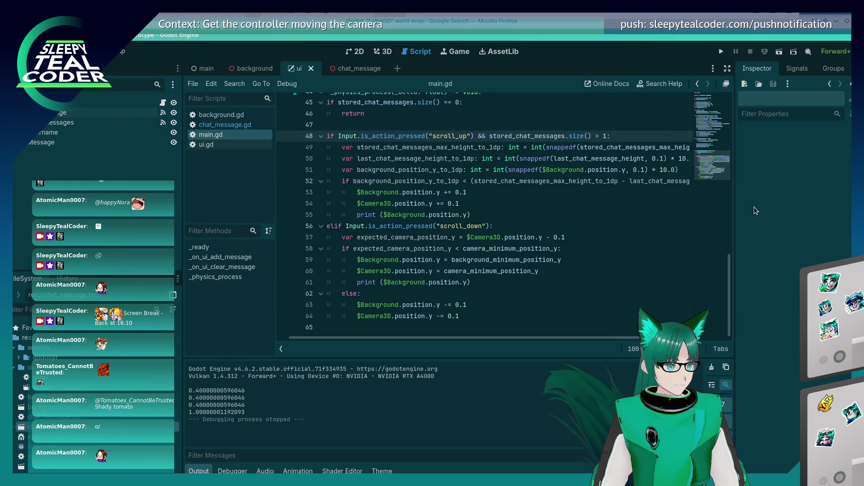
{"action": "scroll", "coordinate": [444, 172], "scroll_direction": "up", "scroll_amount": 2}
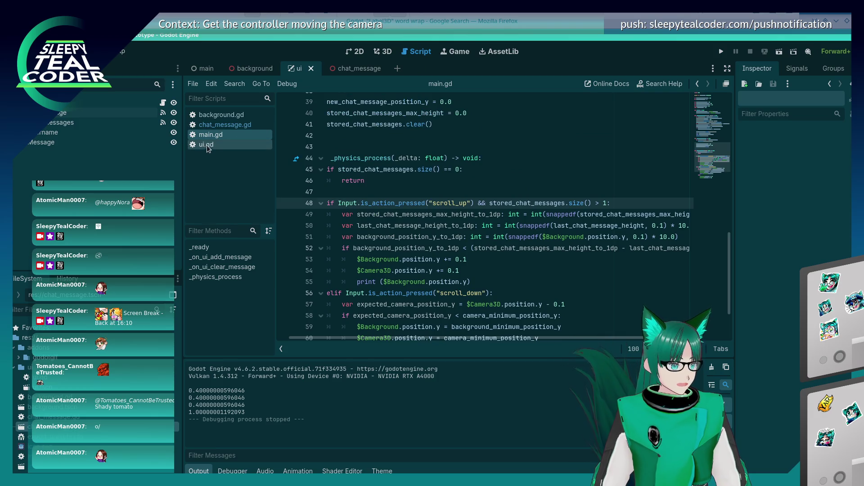
{"action": "left_click", "coordinate": [223, 125]}
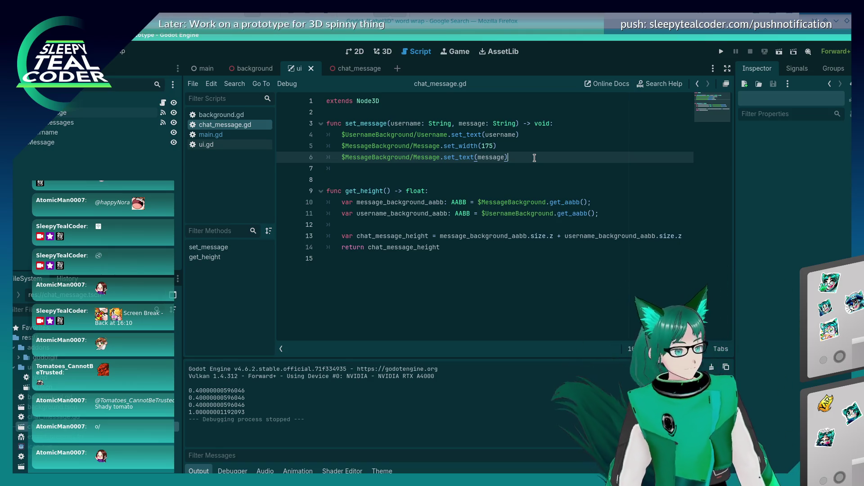
Step: Insert line 7 printing $MessageBackground/Message.get_aabb() in set_message and save
{"action": "key", "text": "Return"}
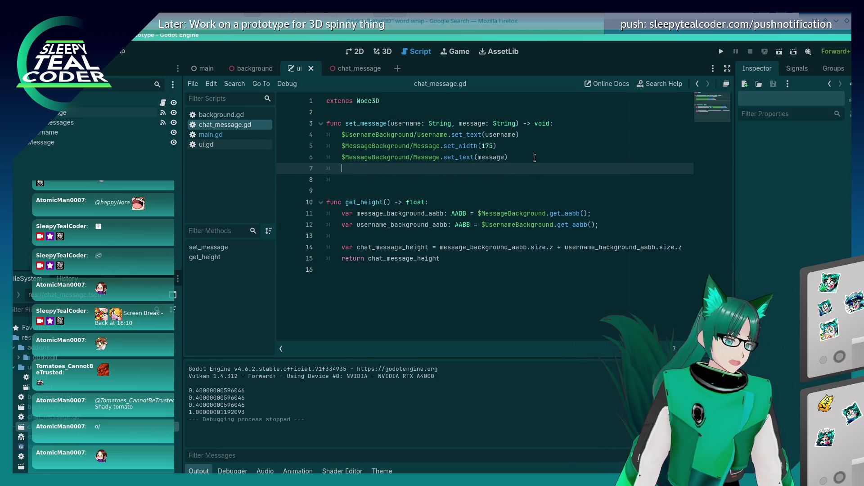
{"action": "key", "text": "Up"}
{"action": "key", "text": "shift+End"}
{"action": "key", "text": "shift+Left"}
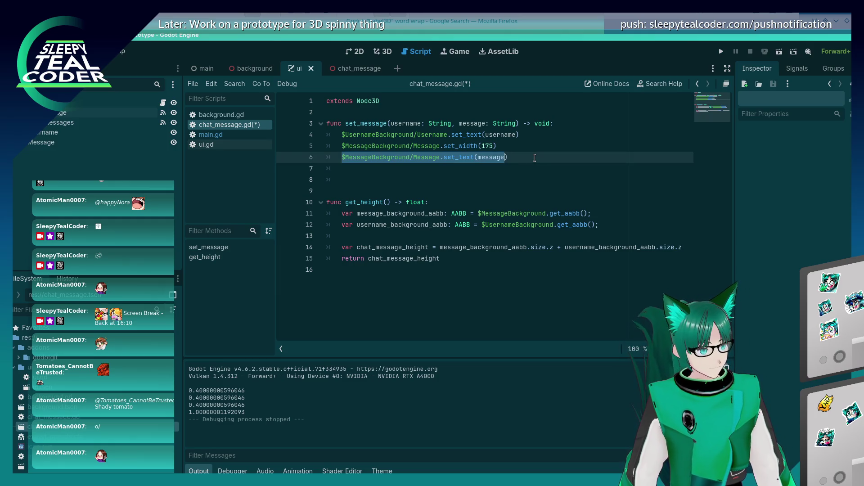
{"action": "key", "text": "ctrl+shift+Left"}
{"action": "key", "text": "ctrl+shift+Left"}
{"action": "key", "text": "ctrl+shift+Left"}
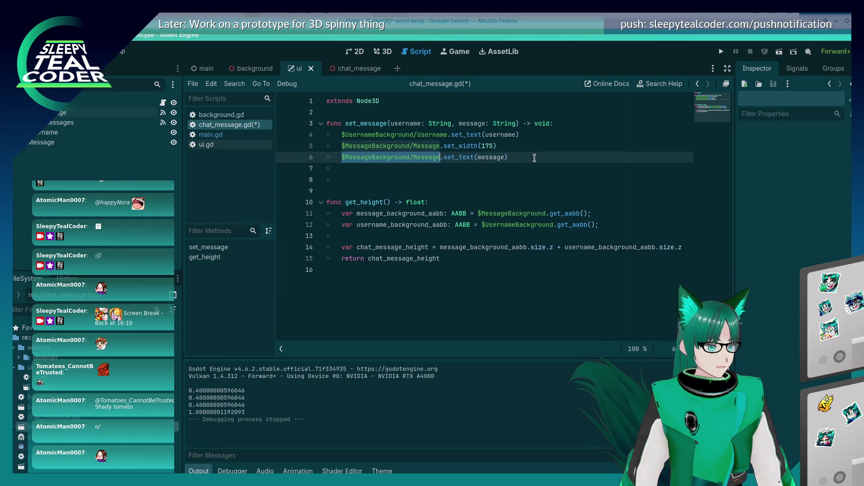
{"action": "key", "text": "ctrl+c"}
{"action": "key", "text": "Down"}
{"action": "key", "text": "ctrl+v"}
{"action": "type", "text": "a"}
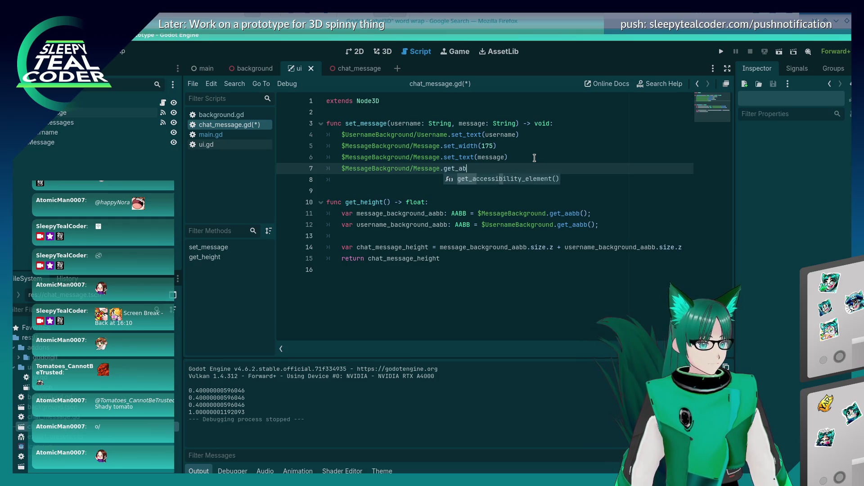
{"action": "key", "text": "Return"}
{"action": "type", "text": "print("}
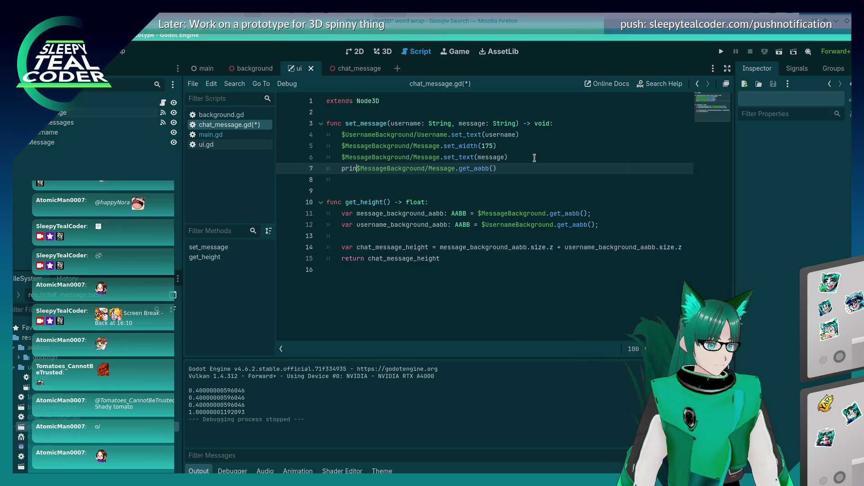
{"action": "key", "text": "ctrl+s"}
Step: Fix the misplaced closing parentheses on line 7, save, and run the project
{"action": "key", "text": "Delete"}
{"action": "key", "text": "End"}
{"action": "key", "text": "BackSpace"}
{"action": "type", "text": ")"}
{"action": "key", "text": "ctrl+s"}
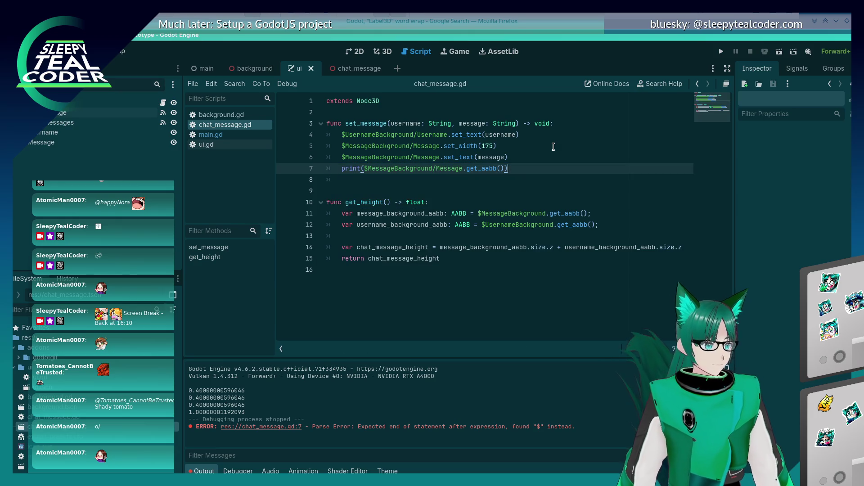
{"action": "left_click", "coordinate": [722, 53]}
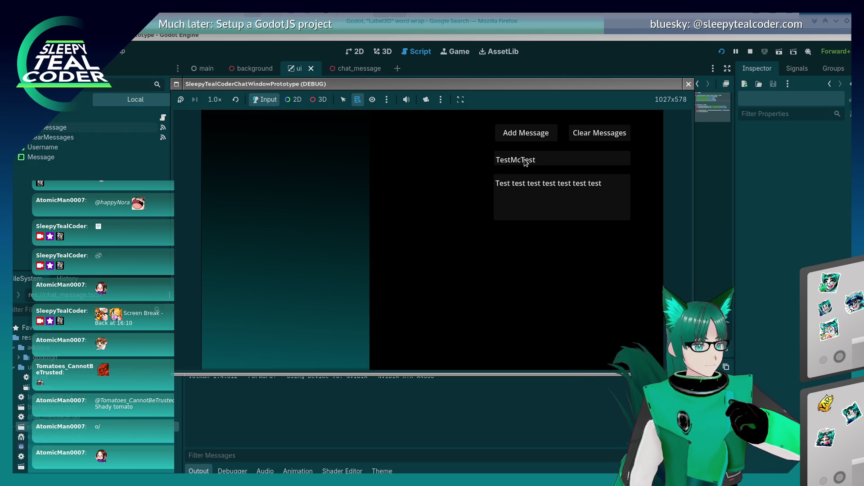
Step: Add the default message, then a long 30-character 'rrr…' message, to the running chat
{"action": "left_click", "coordinate": [509, 131]}
{"action": "left_click_drag", "start_coordinate": [617, 189], "coordinate": [497, 177]}
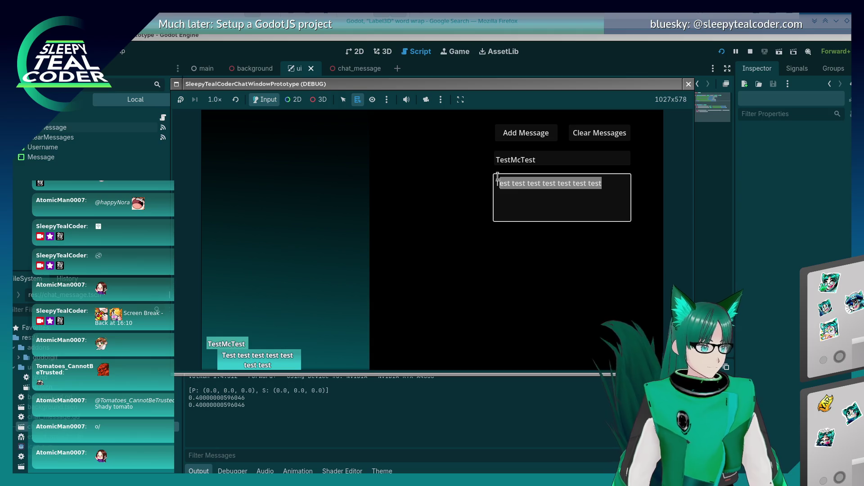
{"action": "key", "text": "BackSpace"}
{"action": "type", "text": "Mooooaaaaa"}
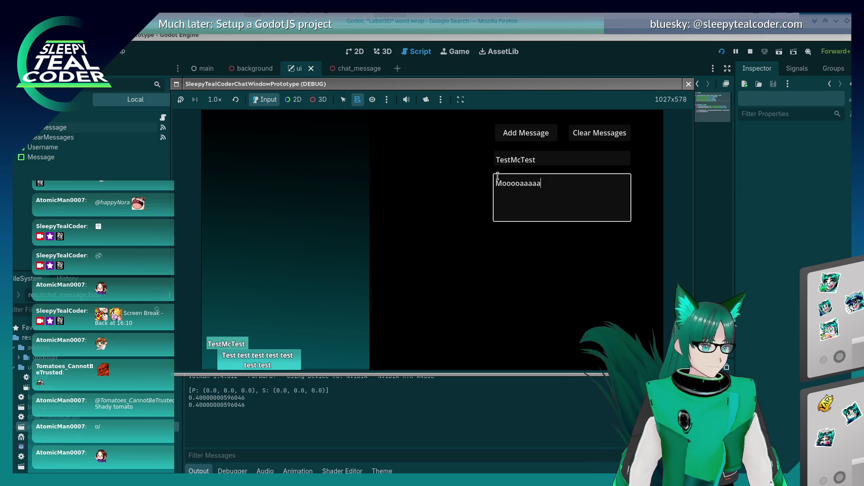
{"action": "type", "text": "rrrrrrrrrrrrrrrrrrrrrrrrrrrrrr"}
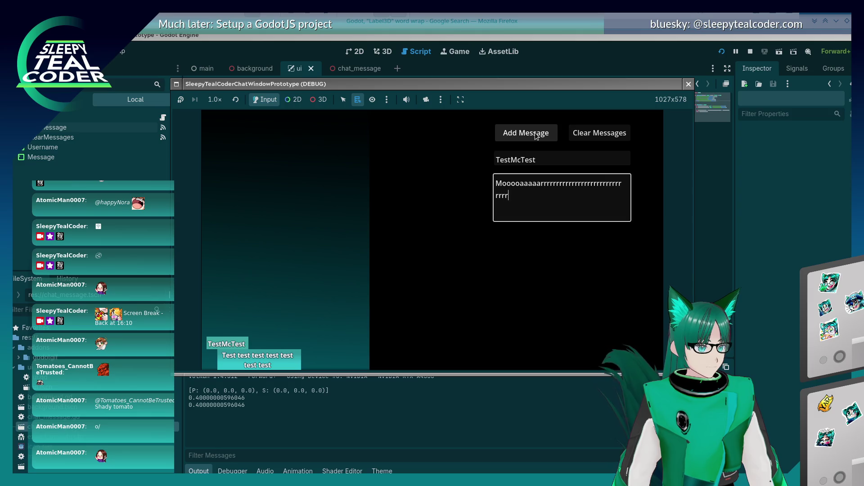
{"action": "left_click", "coordinate": [535, 136]}
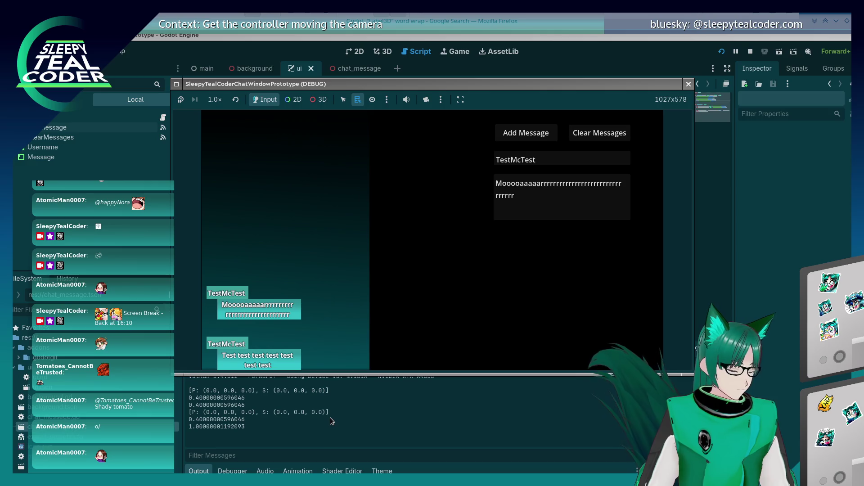
Step: Replace get_aabb() with get_size() on line 7 of chat_message.gd and relaunch the project
{"action": "key", "text": "alt+Tab"}
{"action": "mouse_move", "coordinate": [509, 169]}
{"action": "left_mouse_down"}
{"action": "mouse_move", "coordinate": [469, 169]}
{"action": "mouse_move", "coordinate": [513, 167]}
{"action": "left_mouse_up"}
{"action": "type", "text": "geBackground/Message.g"}
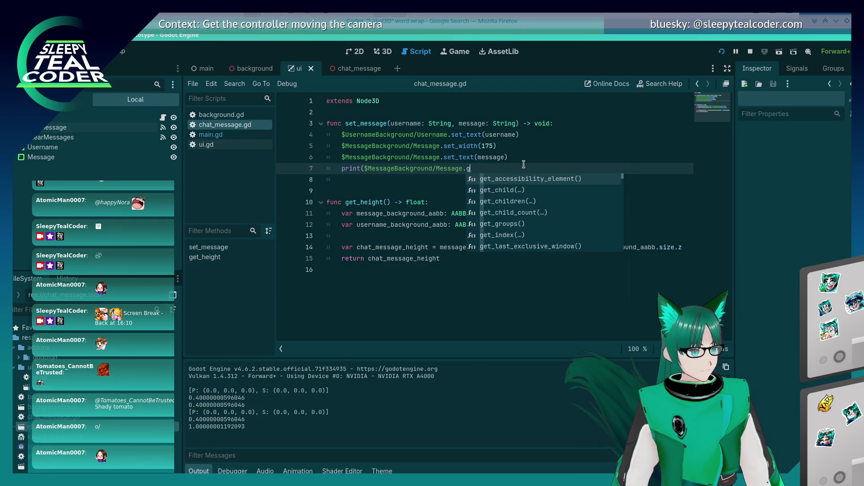
{"action": "type", "text": "et_"}
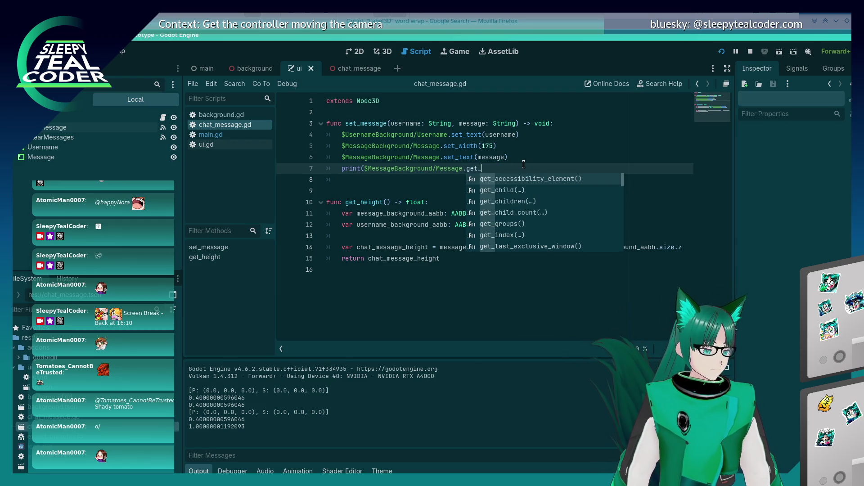
{"action": "type", "text": "si"}
{"action": "key", "text": "Return"}
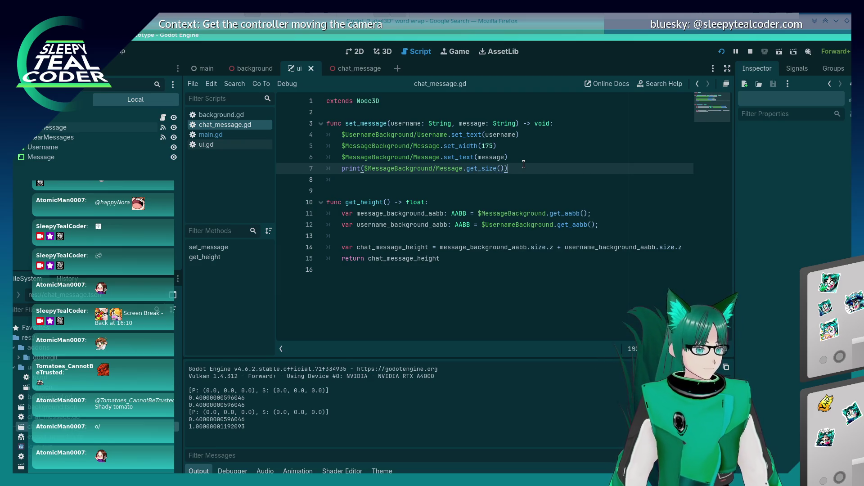
{"action": "left_click", "coordinate": [721, 51]}
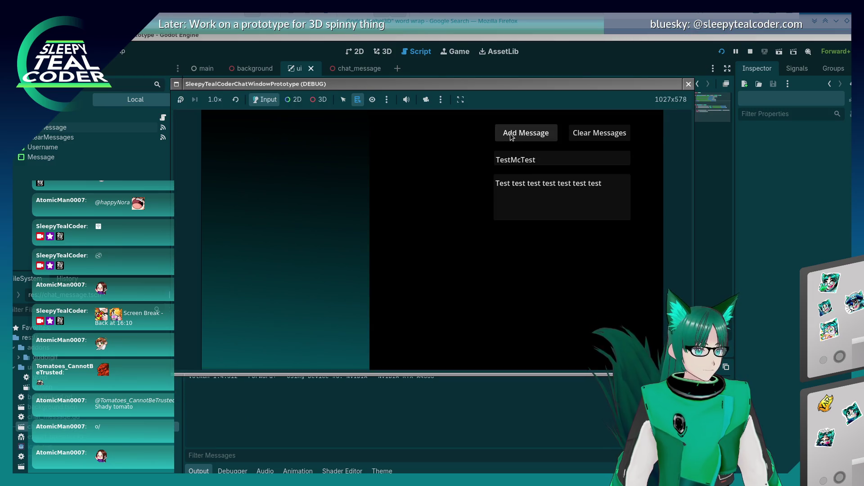
Step: Trigger the Label3D get_size error with a test message, inspect the failing node, and open 3D view
{"action": "left_click", "coordinate": [525, 133]}
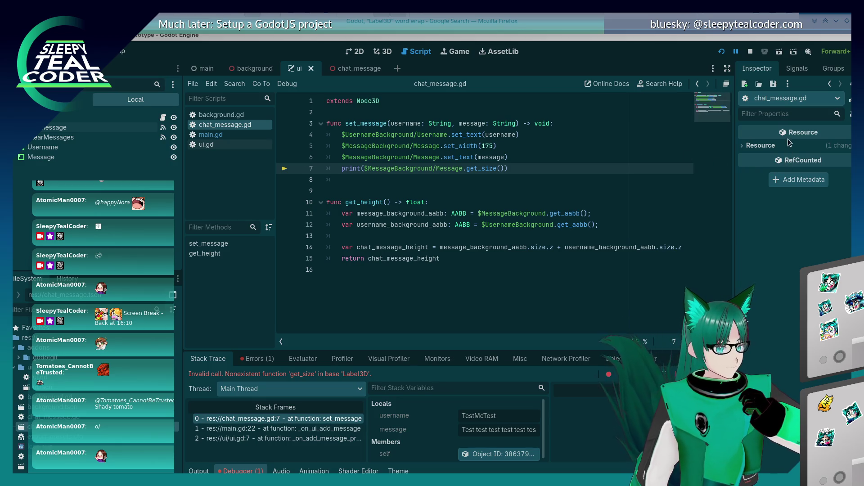
{"action": "left_click", "coordinate": [761, 145]}
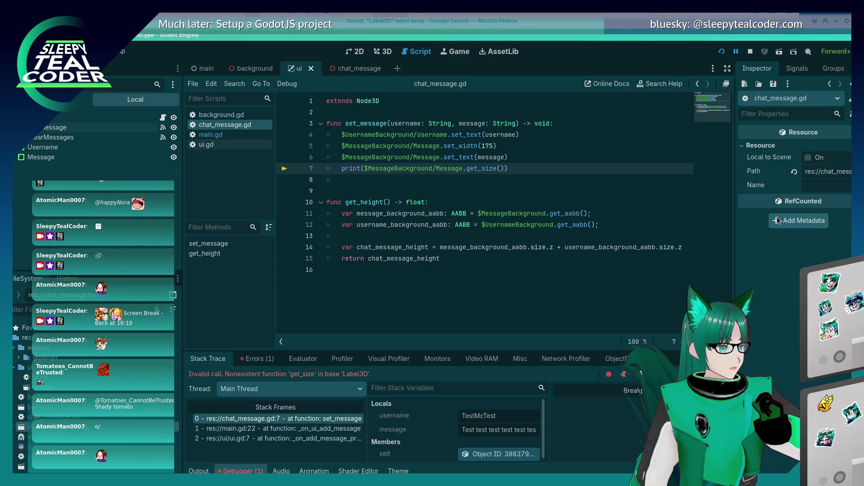
{"action": "left_click", "coordinate": [499, 454]}
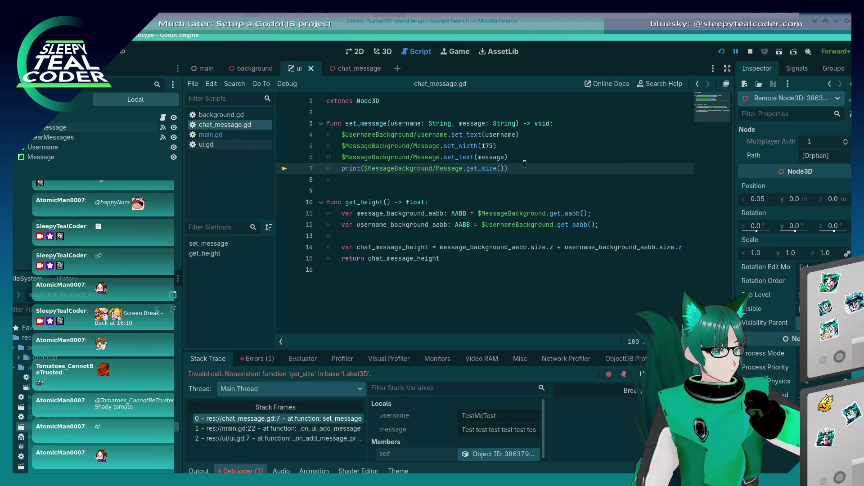
{"action": "left_click", "coordinate": [385, 52]}
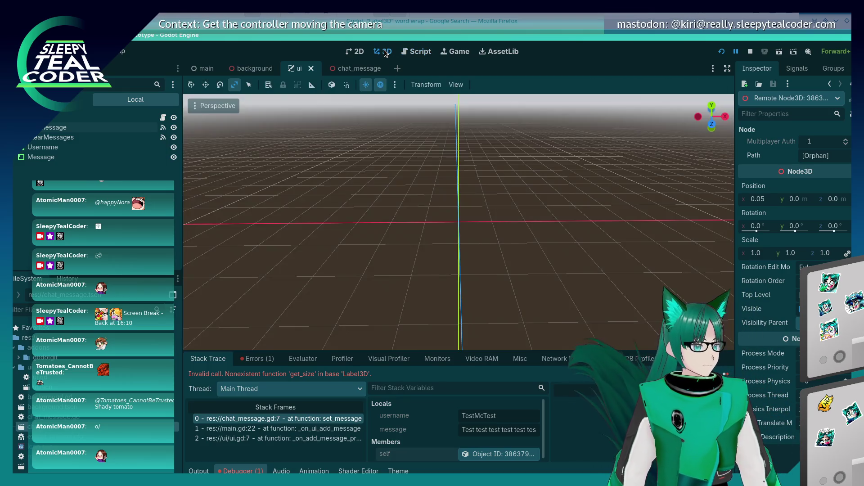
Step: Open the chat_message scene, select the message background, and filter its properties for 'size'
{"action": "left_click", "coordinate": [345, 70]}
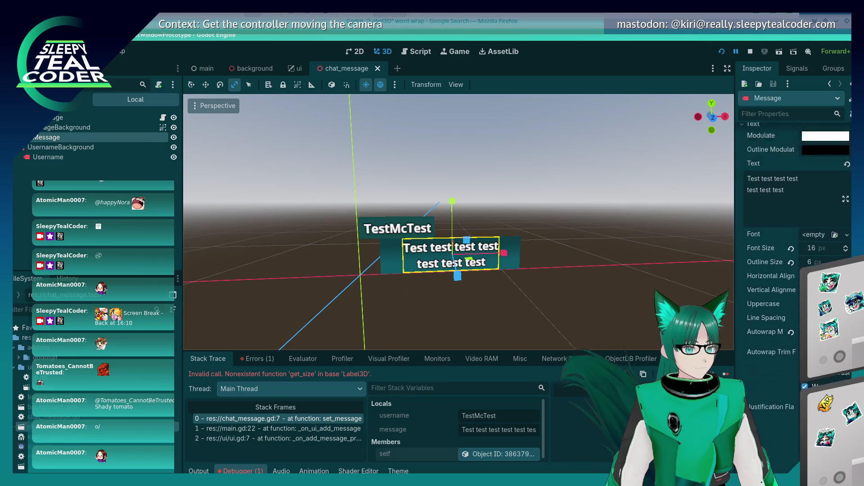
{"action": "scroll", "coordinate": [794, 248], "scroll_direction": "down", "scroll_amount": 10}
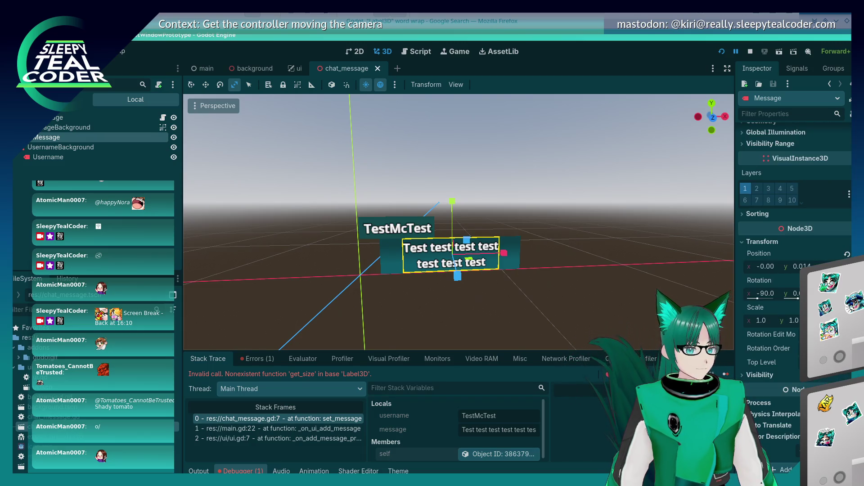
{"action": "scroll", "coordinate": [794, 248], "scroll_direction": "up", "scroll_amount": 5}
{"action": "left_click", "coordinate": [475, 256]}
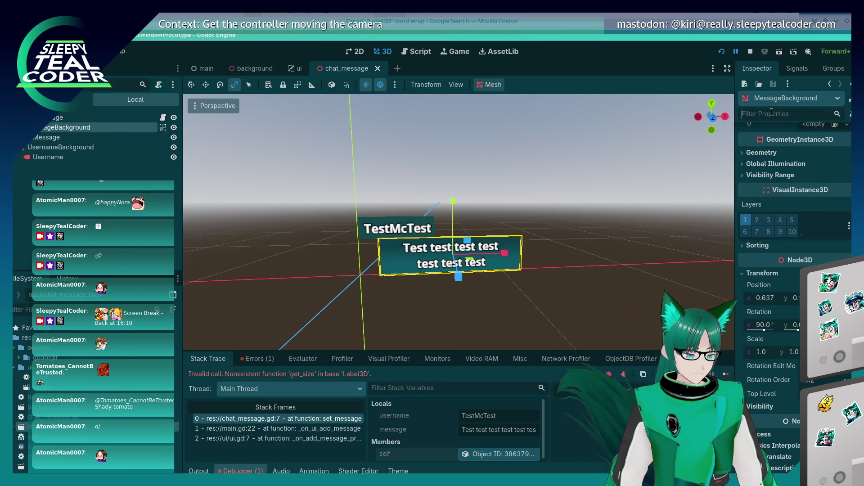
{"action": "type", "text": "height"}
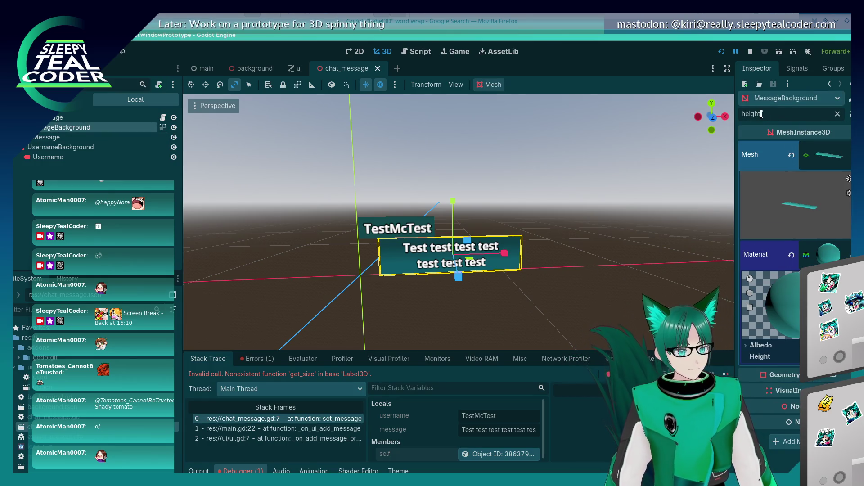
{"action": "key", "text": "BackSpace"}
{"action": "key", "text": "BackSpace"}
{"action": "key", "text": "BackSpace"}
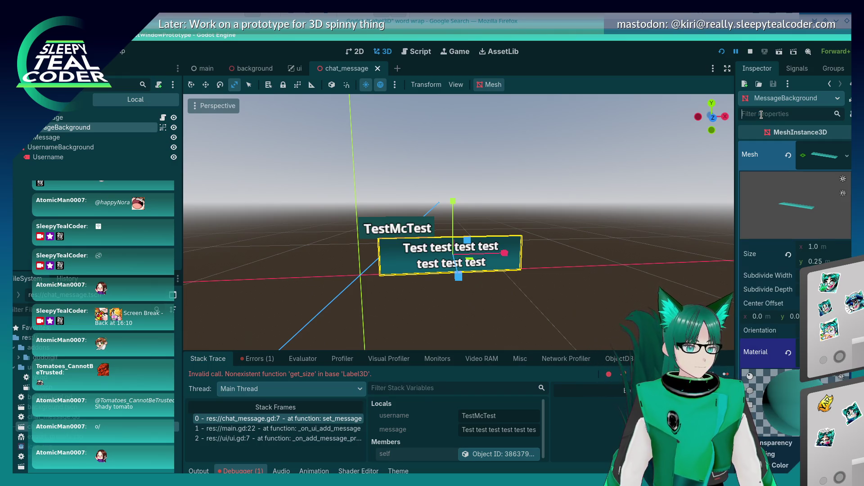
{"action": "type", "text": "size"}
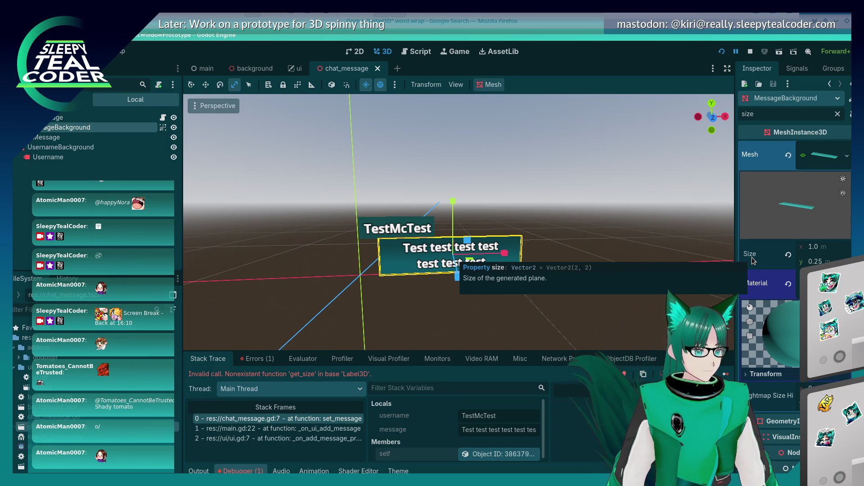
Step: On line 7, replace the get_size() call with the size property
{"action": "left_click", "coordinate": [415, 52]}
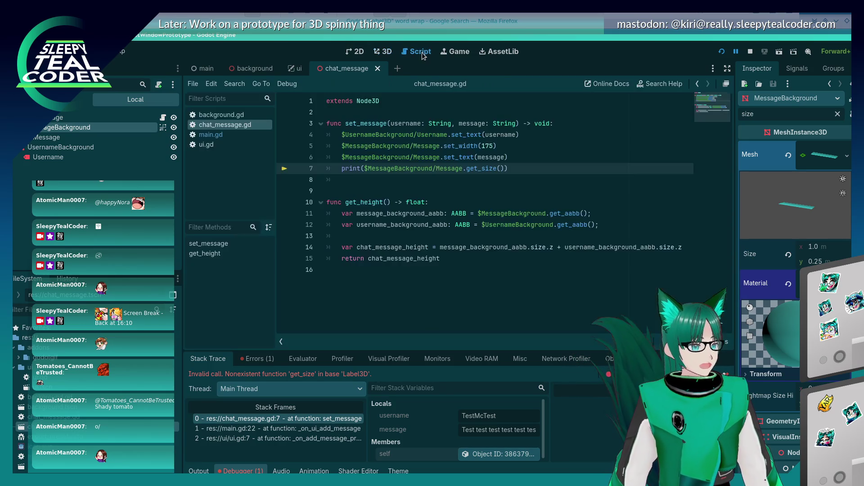
{"action": "key", "text": "BackSpace"}
{"action": "key", "text": "BackSpace"}
{"action": "key", "text": "BackSpace"}
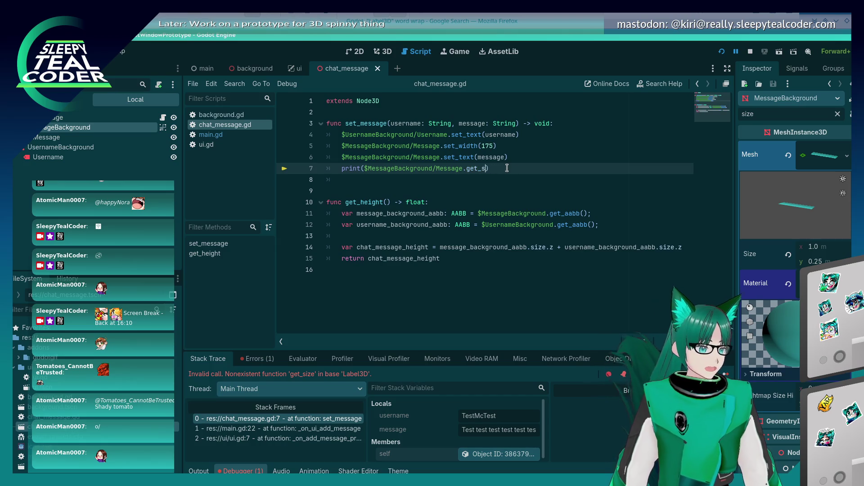
{"action": "type", "text": "size"}
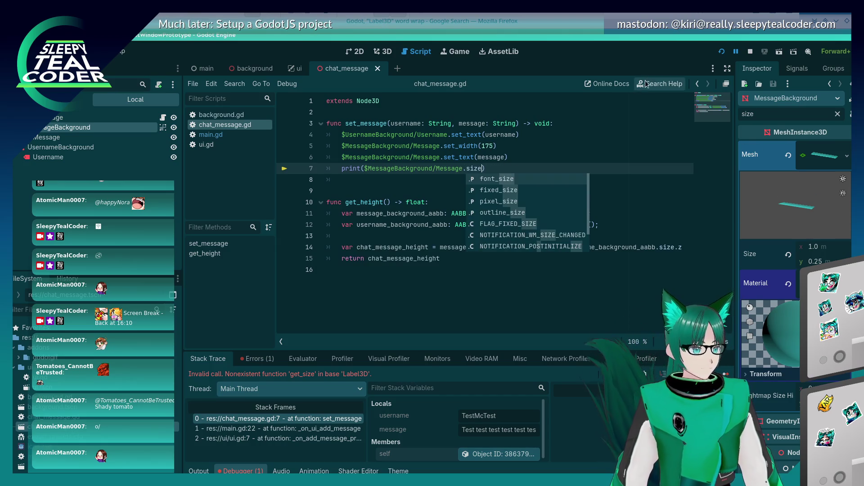
Step: Rerun and add a message, hitting the size error, then change line 7 to texture_filter and stop
{"action": "left_click", "coordinate": [721, 52]}
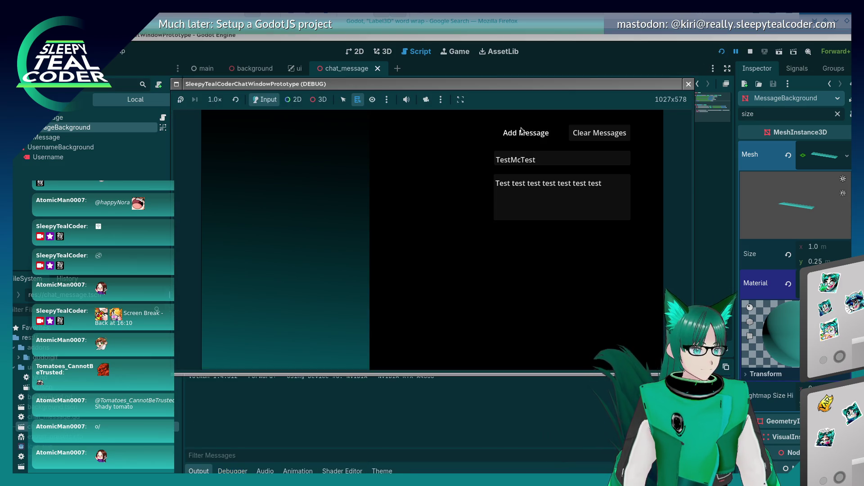
{"action": "left_click", "coordinate": [521, 130]}
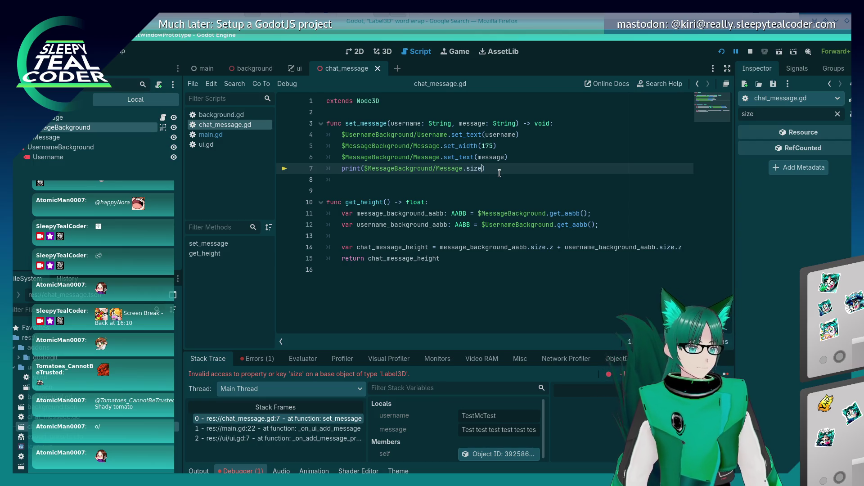
{"action": "key", "text": "BackSpace"}
{"action": "key", "text": "BackSpace"}
{"action": "key", "text": "BackSpace"}
{"action": "type", "text": "text"}
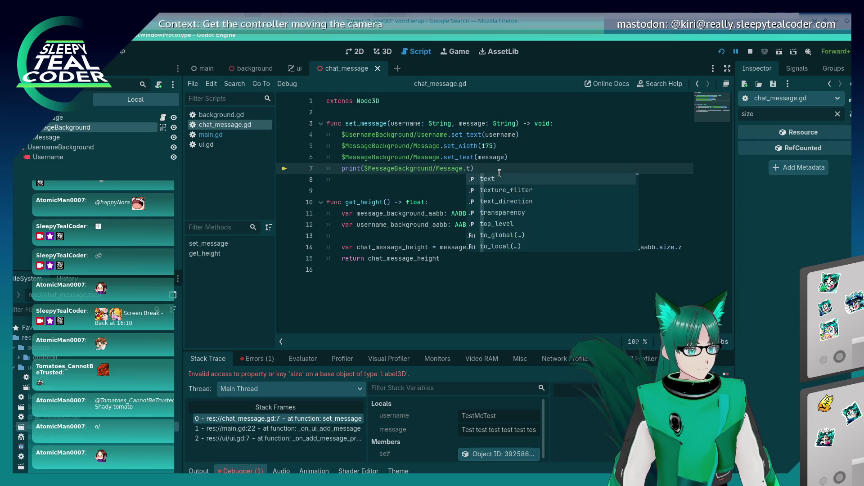
{"action": "type", "text": "u"}
{"action": "key", "text": "Return"}
{"action": "type", "text": ".siz"}
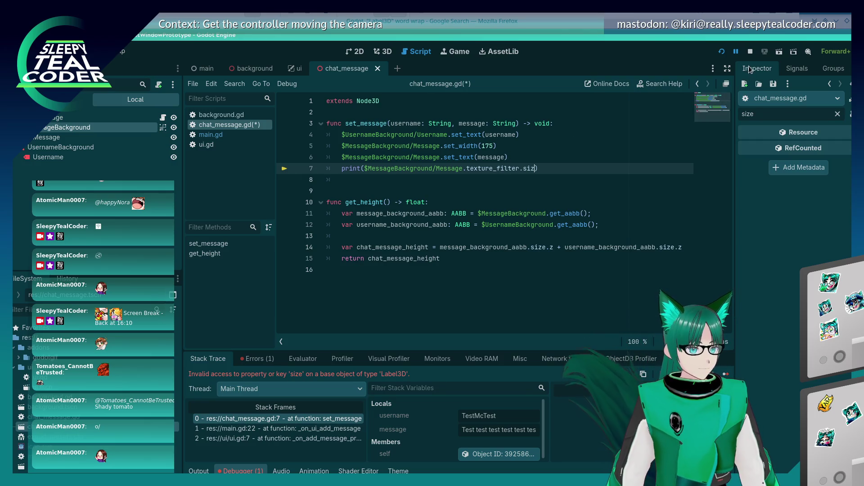
{"action": "left_click", "coordinate": [750, 51]}
Step: In the 3D view, select the Message Label3D node in the scene tree
{"action": "left_click", "coordinate": [383, 52]}
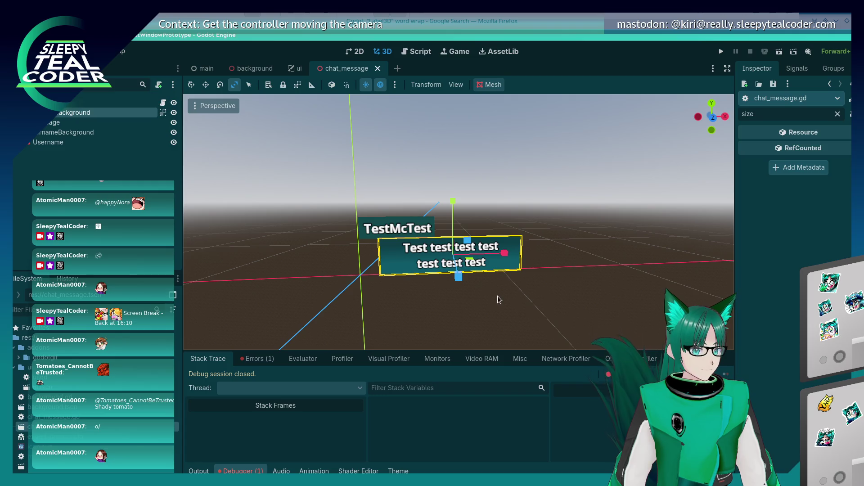
{"action": "left_click", "coordinate": [471, 283]}
{"action": "left_click", "coordinate": [468, 253]}
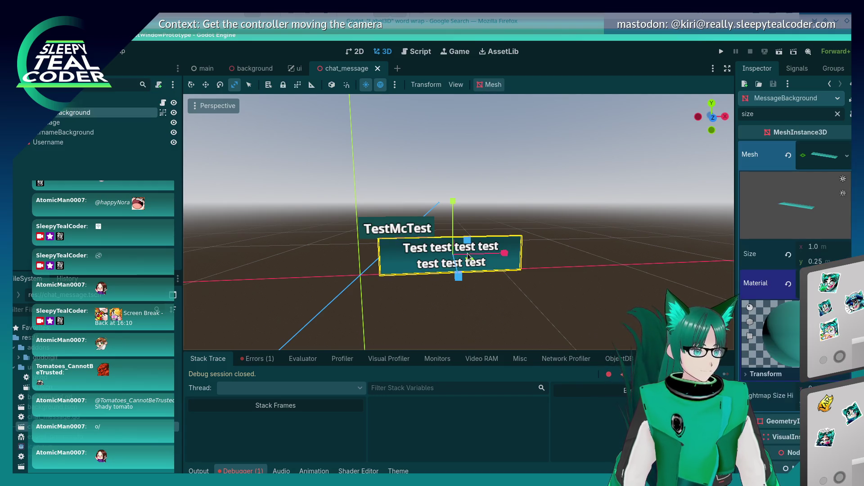
{"action": "left_click", "coordinate": [75, 122]}
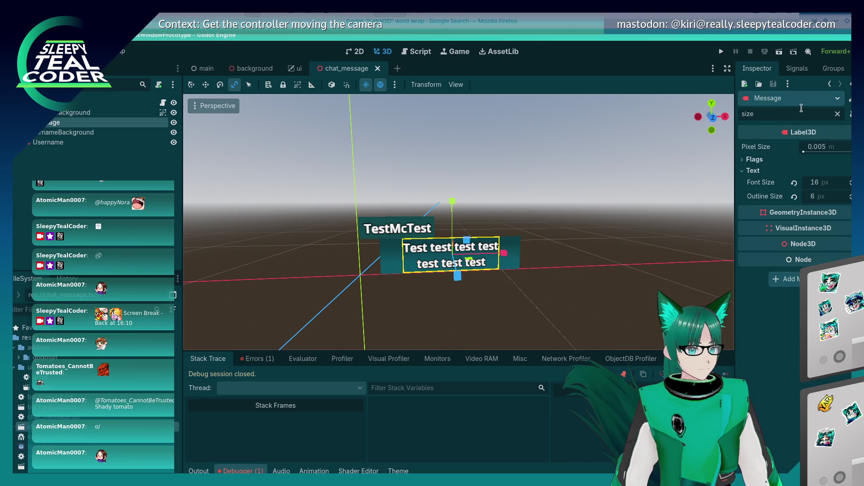
Step: Check the label's Flags and clear the size filter, then return to the Label3D word-wrap search
{"action": "left_click", "coordinate": [745, 159]}
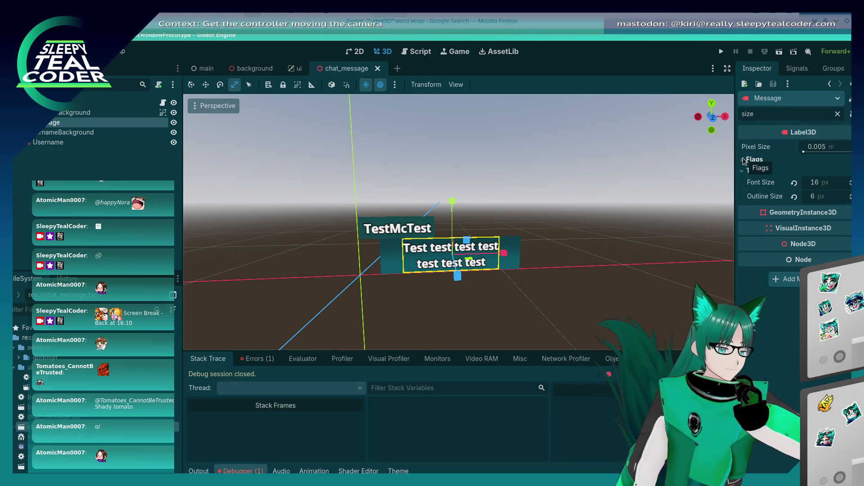
{"action": "left_click", "coordinate": [744, 160]}
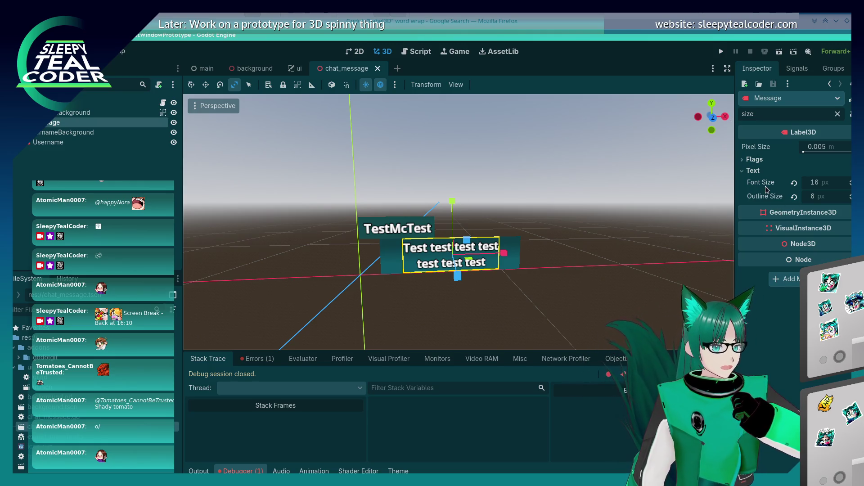
{"action": "left_click", "coordinate": [837, 115]}
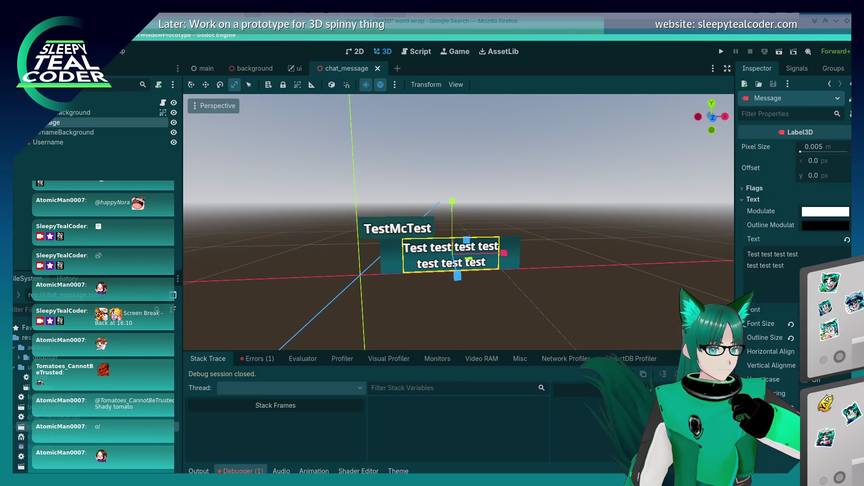
{"action": "scroll", "coordinate": [794, 225], "scroll_direction": "down", "scroll_amount": 10}
{"action": "scroll", "coordinate": [795, 225], "scroll_direction": "up", "scroll_amount": 10}
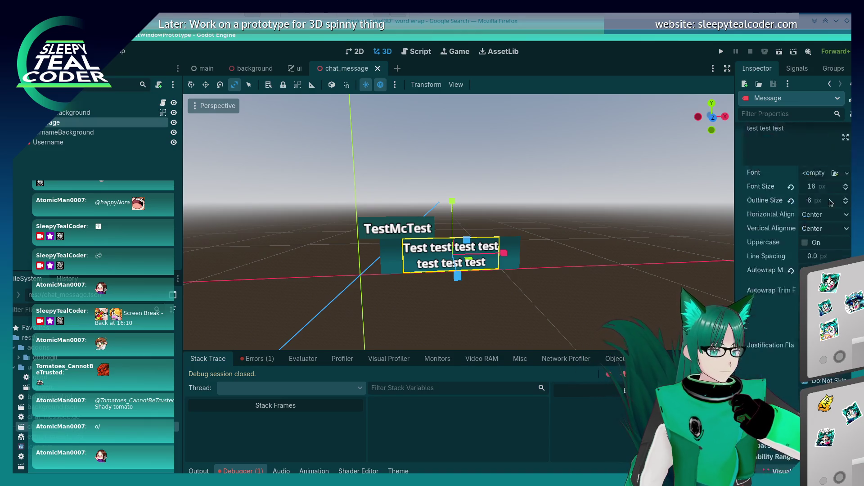
{"action": "key", "text": "alt+Tab"}
{"action": "left_click", "coordinate": [163, 84]}
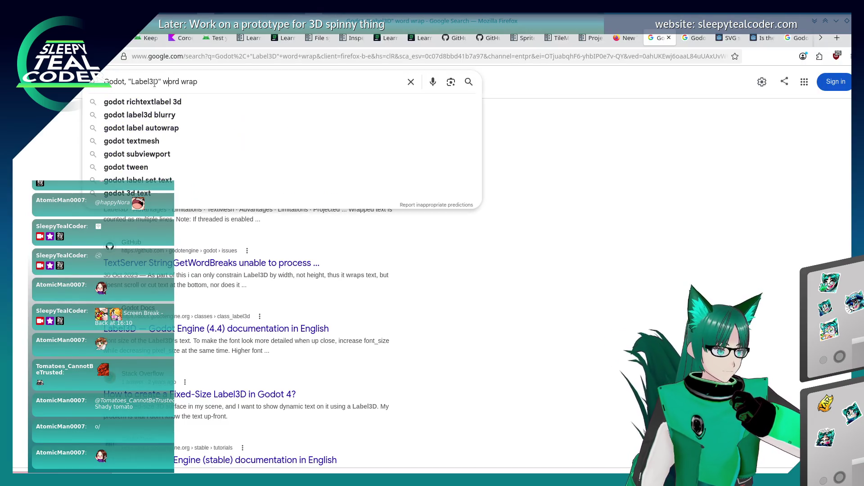
Step: Change the Google query to 'Godot, "Label3D" height' and run the search
{"action": "left_click_drag", "start_coordinate": [175, 81], "coordinate": [197, 82]}
{"action": "key", "text": "BackSpace"}
{"action": "key", "text": "BackSpace"}
{"action": "key", "text": "BackSpace"}
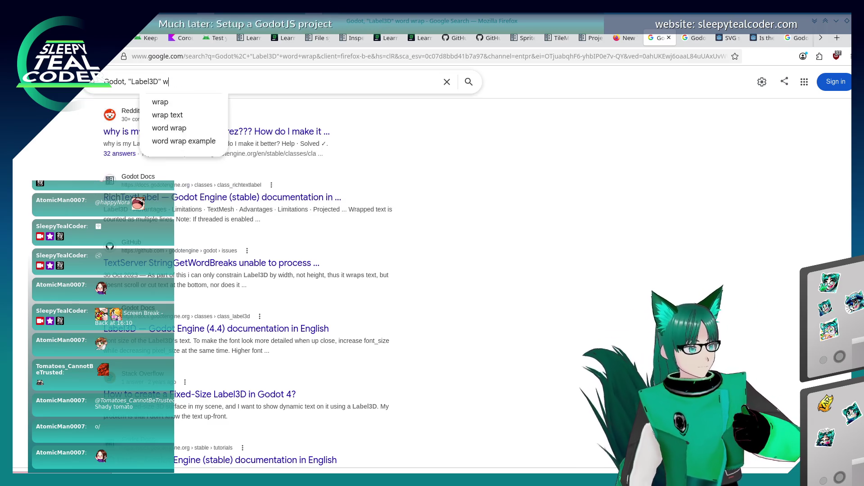
{"action": "type", "text": "height"}
{"action": "key", "text": "Return"}
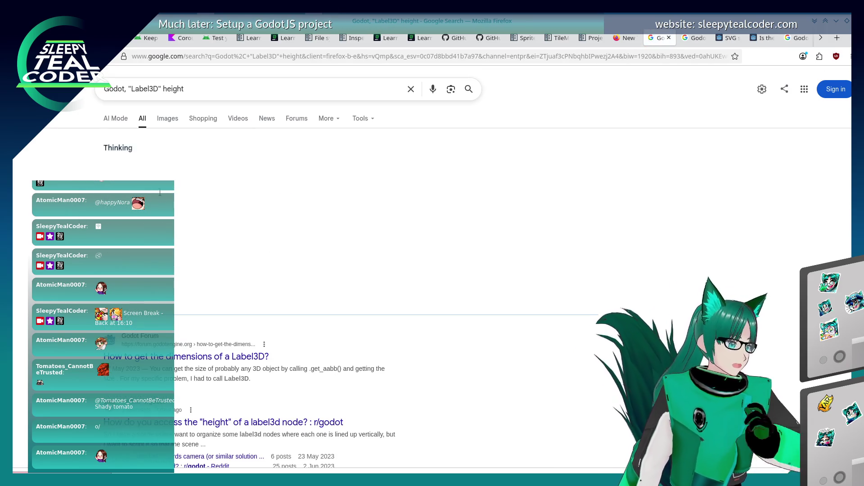
{"action": "scroll", "coordinate": [70, 237], "scroll_direction": "down", "scroll_amount": 4}
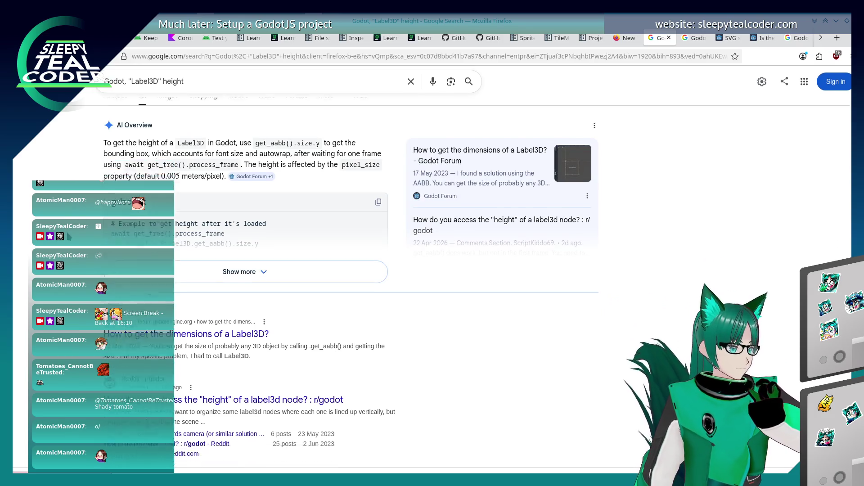
Step: Read the forum thread 'How to get the dimensions of a Label3D?' suggesting get_aabb().size
{"action": "left_click", "coordinate": [212, 178]}
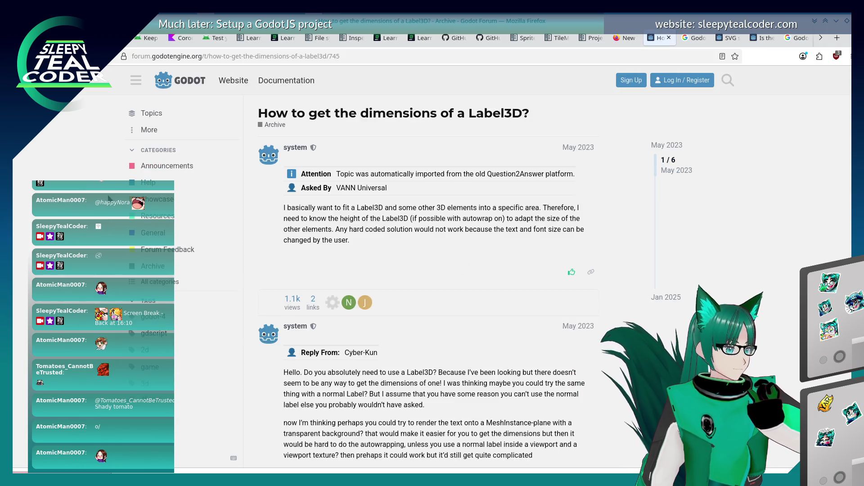
{"action": "scroll", "coordinate": [247, 261], "scroll_direction": "down", "scroll_amount": 3}
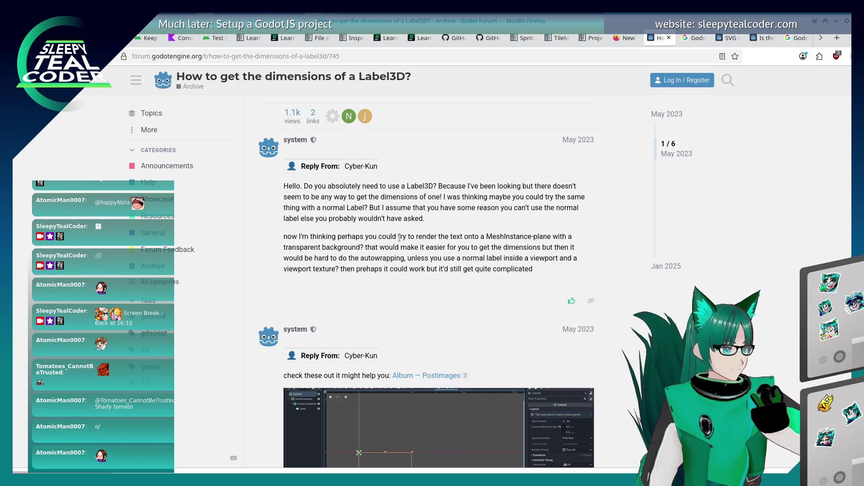
{"action": "scroll", "coordinate": [399, 237], "scroll_direction": "down", "scroll_amount": 5}
{"action": "scroll", "coordinate": [279, 290], "scroll_direction": "down", "scroll_amount": 20}
{"action": "scroll", "coordinate": [278, 291], "scroll_direction": "up", "scroll_amount": 3}
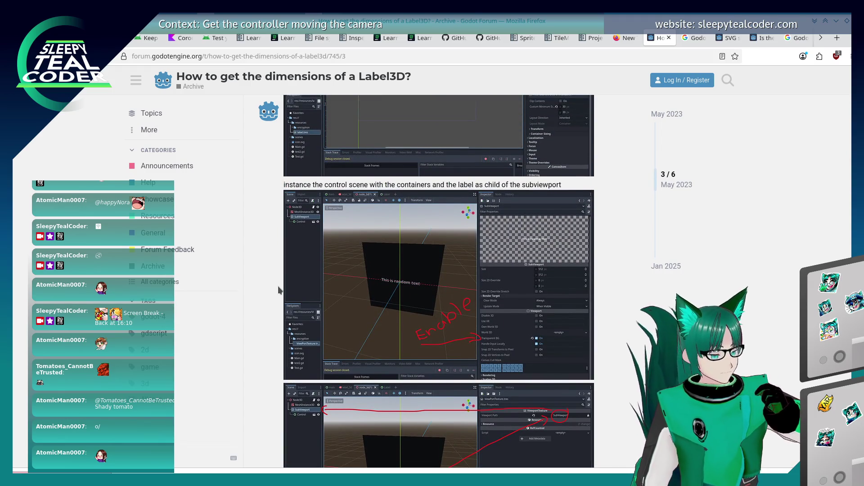
{"action": "scroll", "coordinate": [278, 290], "scroll_direction": "down", "scroll_amount": 4}
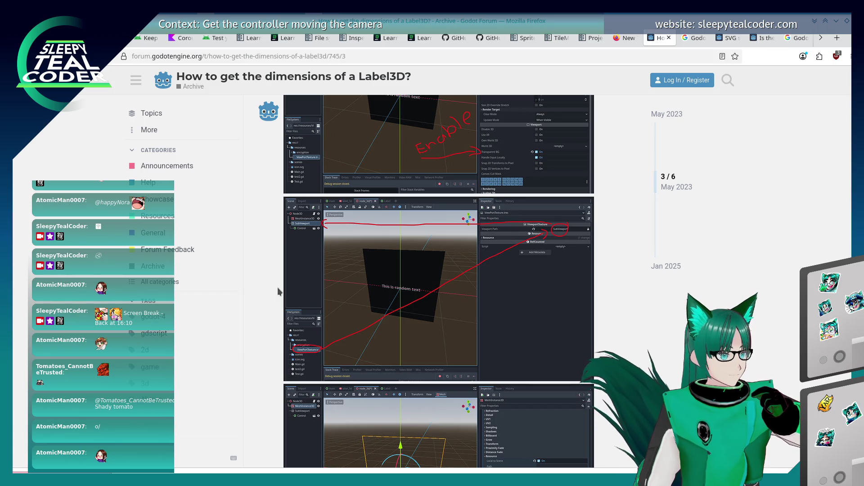
{"action": "scroll", "coordinate": [277, 287], "scroll_direction": "down", "scroll_amount": 4}
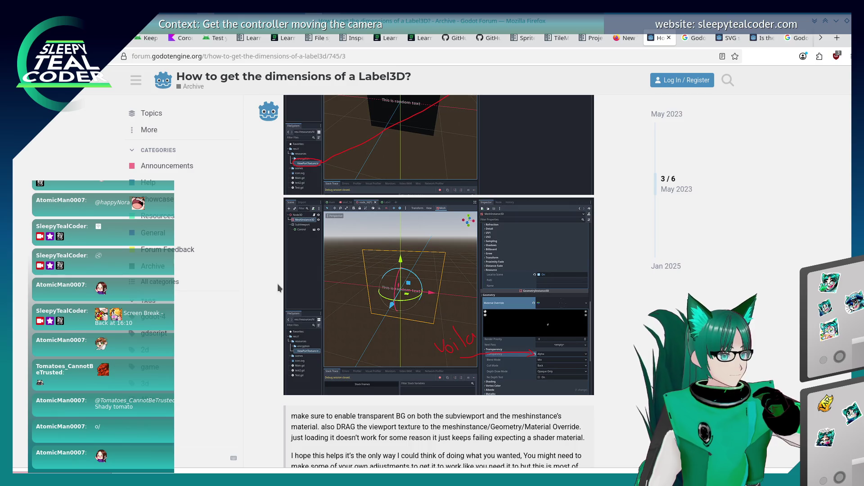
{"action": "scroll", "coordinate": [278, 287], "scroll_direction": "down", "scroll_amount": 5}
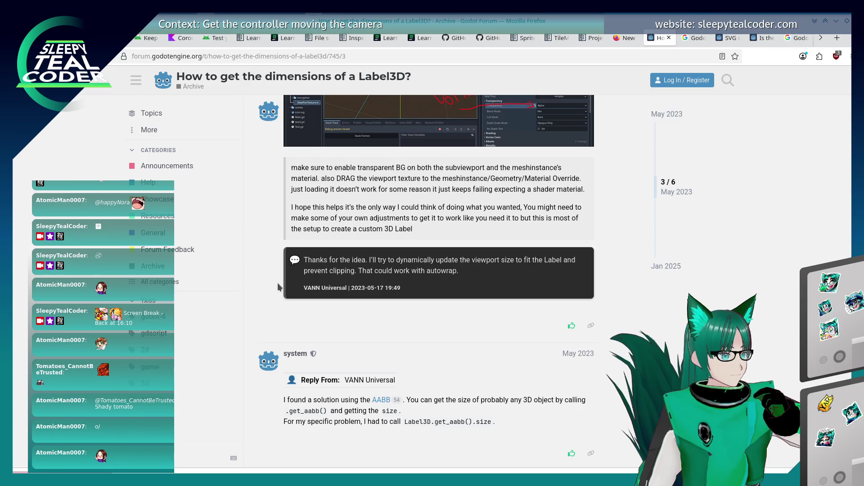
{"action": "scroll", "coordinate": [278, 287], "scroll_direction": "down", "scroll_amount": 3}
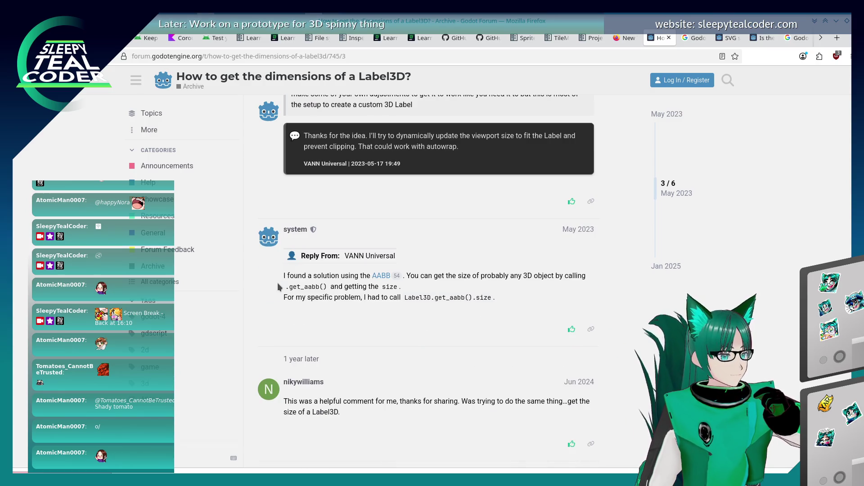
{"action": "scroll", "coordinate": [278, 281], "scroll_direction": "down", "scroll_amount": 8}
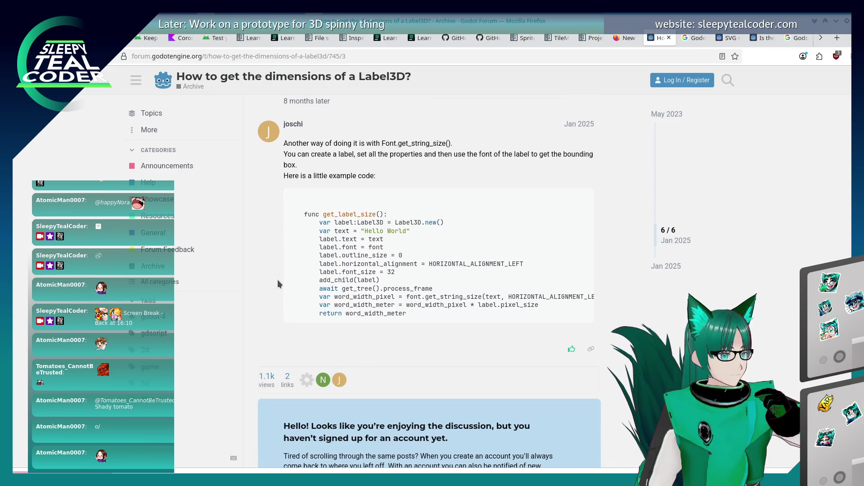
{"action": "scroll", "coordinate": [277, 284], "scroll_direction": "up", "scroll_amount": 8}
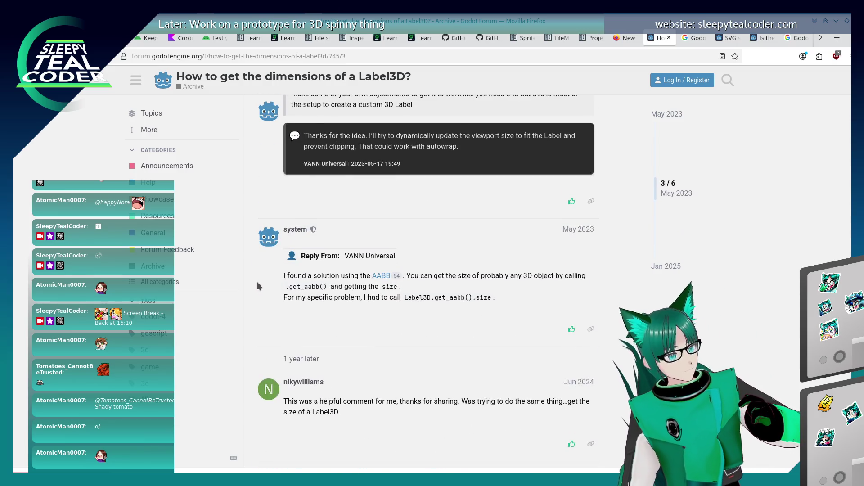
{"action": "key", "text": "alt+Tab"}
{"action": "key", "text": "alt+Tab"}
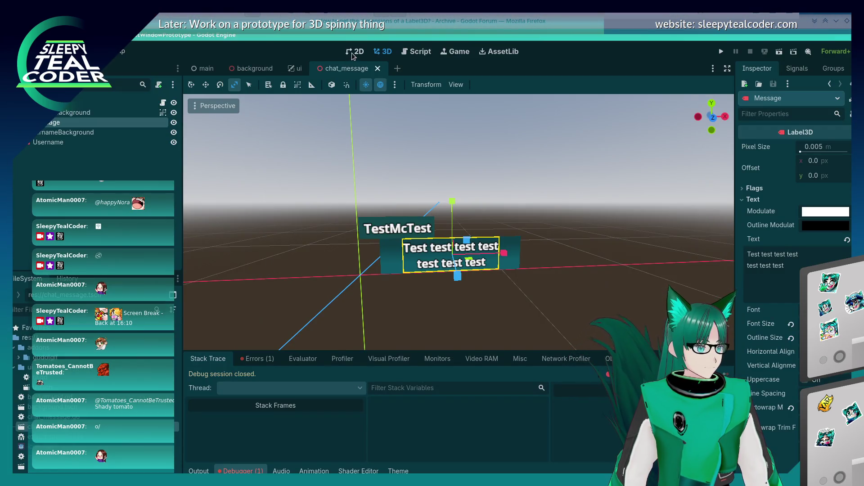
Step: Add await before the set_text call on line 6 and run the project
{"action": "left_click", "coordinate": [411, 53]}
{"action": "left_click", "coordinate": [343, 159]}
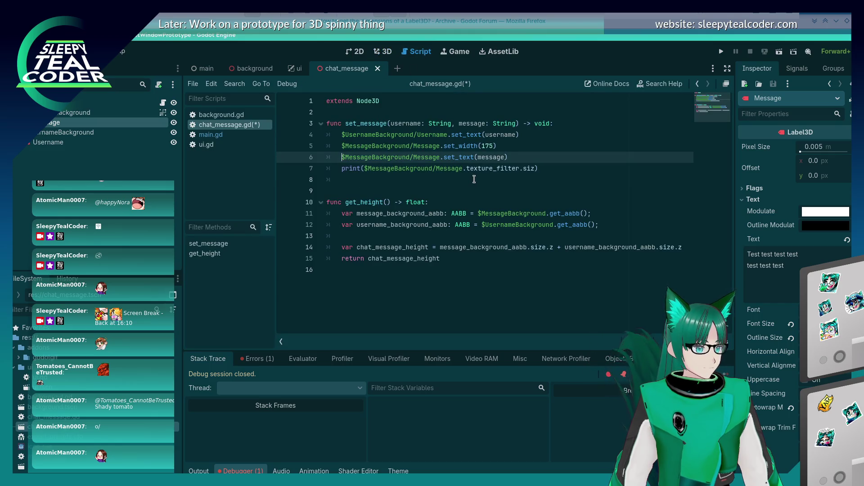
{"action": "type", "text": "await"}
{"action": "key", "text": "Down"}
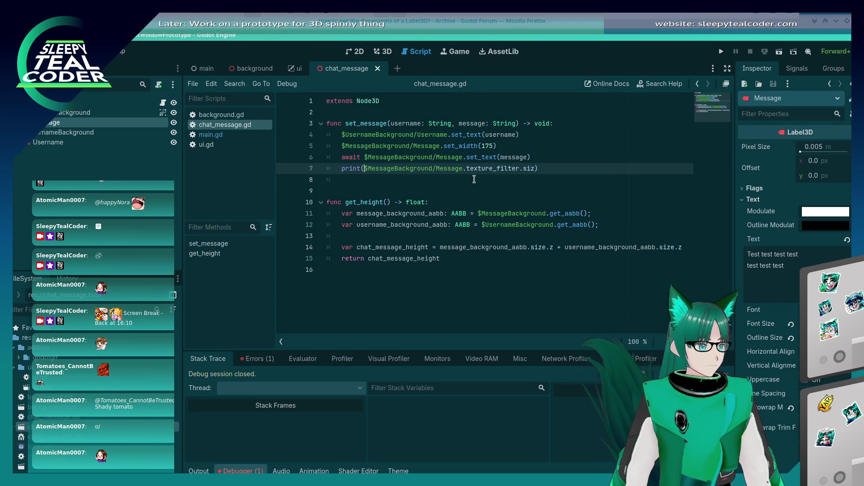
{"action": "key", "text": "F5"}
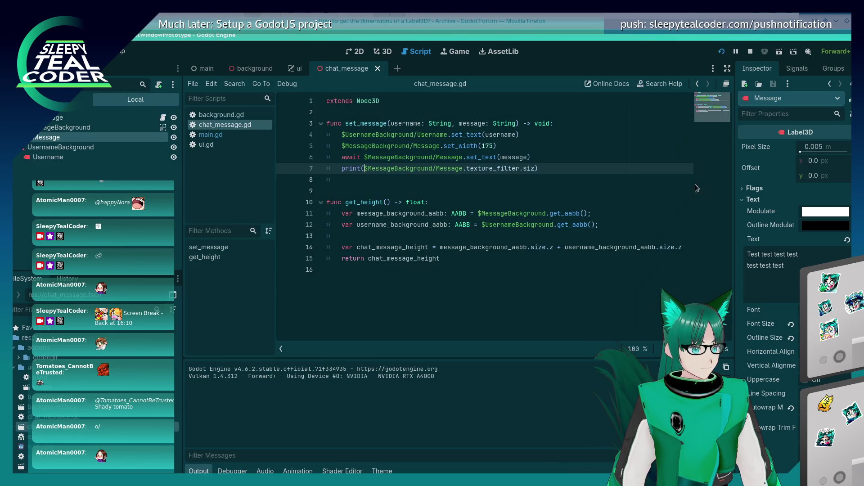
Step: Change line 7's print to Message.get_aabb(), run the game, and add a message
{"action": "left_click", "coordinate": [566, 168]}
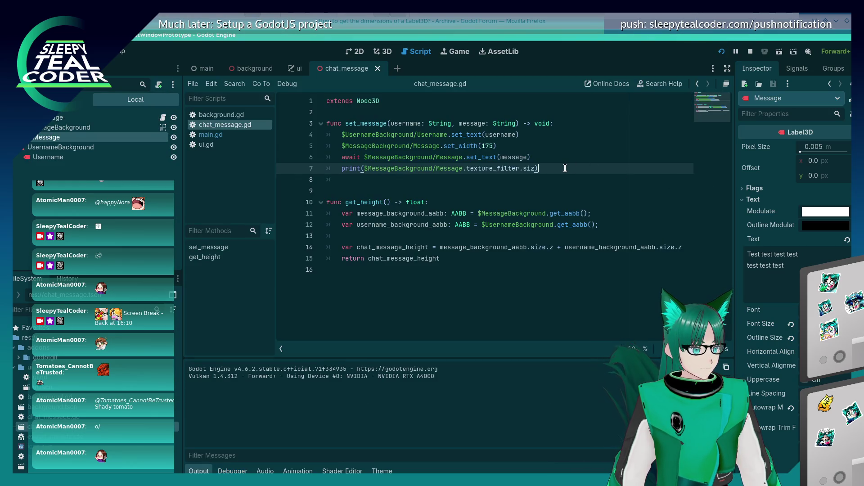
{"action": "key", "text": "BackSpace"}
{"action": "key", "text": "BackSpace"}
{"action": "key", "text": "BackSpace"}
{"action": "key", "text": "BackSpace"}
{"action": "key", "text": "BackSpace"}
{"action": "key", "text": "BackSpace"}
{"action": "type", "text": "get_aabb"}
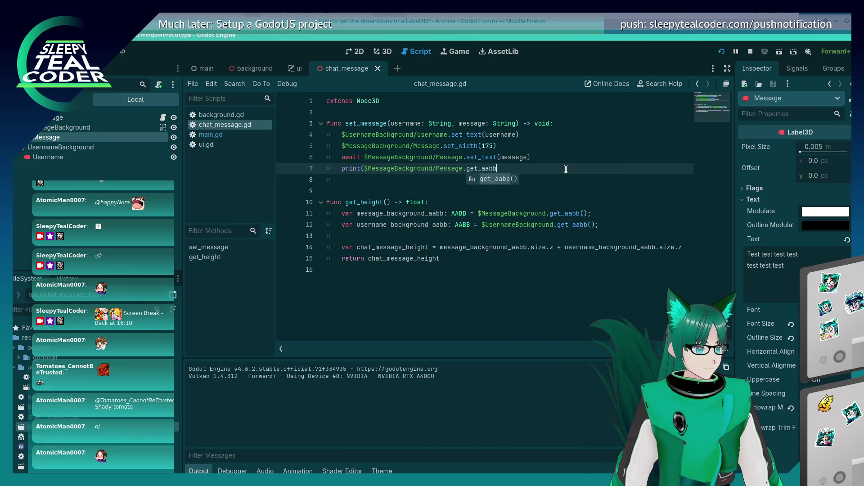
{"action": "key", "text": "Return"}
{"action": "type", "text": "))"}
{"action": "key", "text": "BackSpace"}
{"action": "key", "text": "F5"}
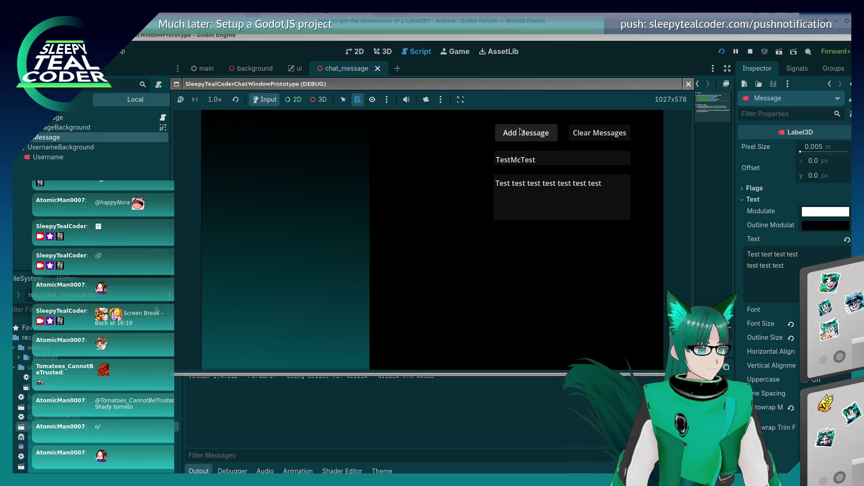
{"action": "left_click", "coordinate": [520, 131]}
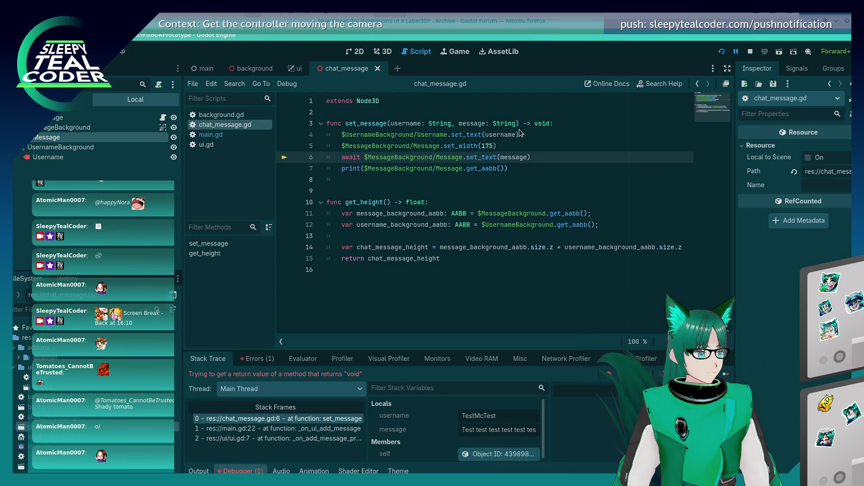
Step: Delete the await keyword on line 6, resume after the error, and add another message
{"action": "left_click_drag", "start_coordinate": [364, 158], "coordinate": [342, 157]}
{"action": "key", "text": "BackSpace"}
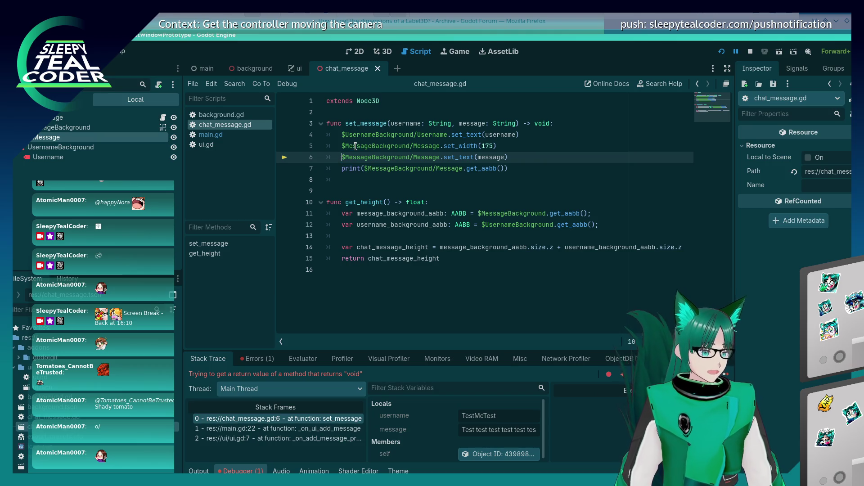
{"action": "left_click", "coordinate": [725, 374]}
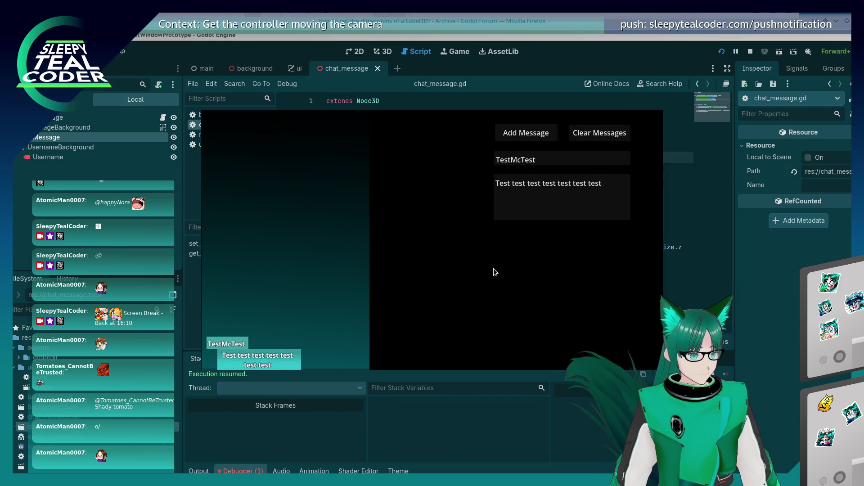
{"action": "left_click", "coordinate": [515, 135]}
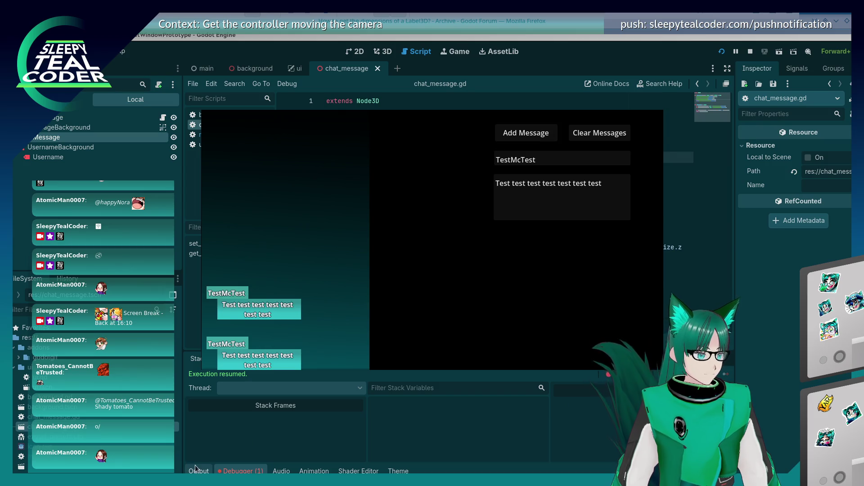
Step: Show the Output log and add six more messages, logging zero-sized AABBs
{"action": "left_click", "coordinate": [198, 471]}
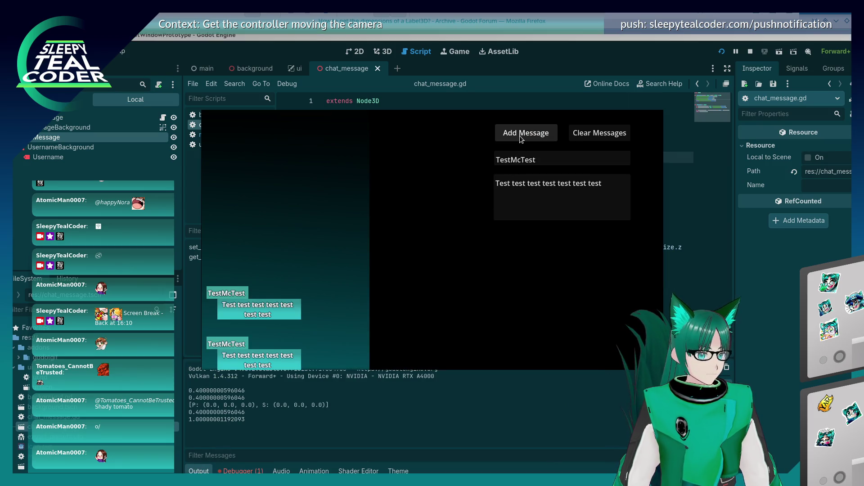
{"action": "left_click", "coordinate": [520, 137]}
{"action": "left_click", "coordinate": [520, 138]}
{"action": "left_click", "coordinate": [520, 137]}
{"action": "left_click", "coordinate": [520, 137]}
{"action": "left_click", "coordinate": [520, 138]}
{"action": "left_click", "coordinate": [520, 138]}
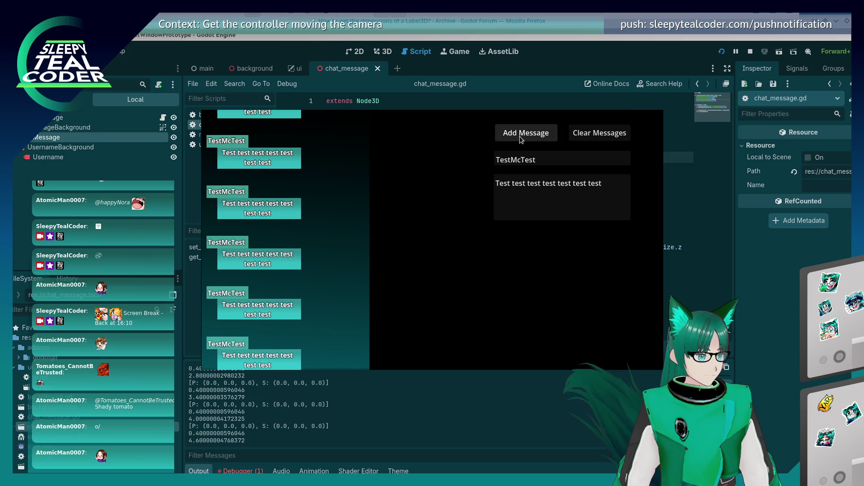
{"action": "left_click", "coordinate": [520, 137]}
{"action": "left_click", "coordinate": [520, 137]}
{"action": "left_click", "coordinate": [520, 137]}
{"action": "left_click", "coordinate": [520, 138]}
{"action": "left_click", "coordinate": [426, 186]}
{"action": "left_click", "coordinate": [440, 169]}
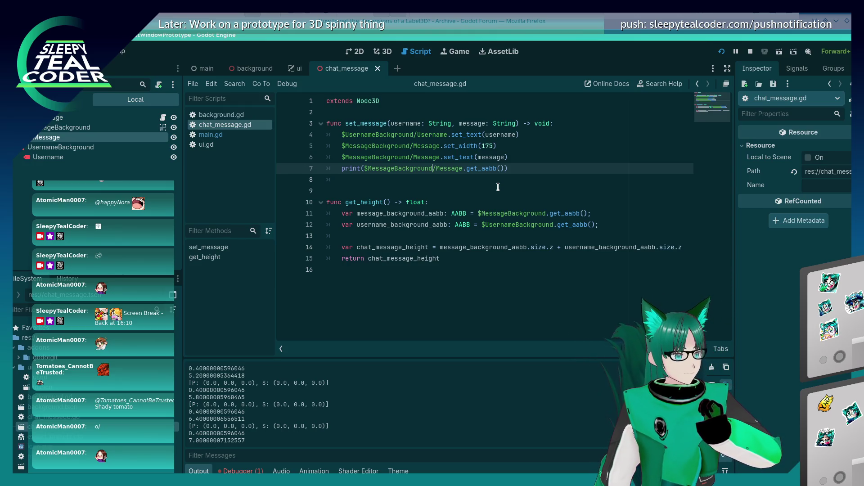
{"action": "key", "text": "alt+Tab"}
{"action": "key", "text": "alt+Tab"}
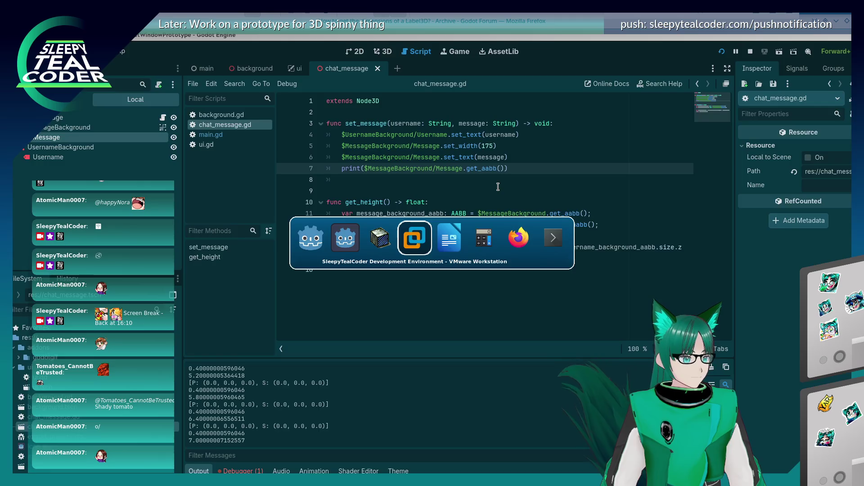
Step: Scroll the forum thread to the Font.get_string_size() reply and pan its code block sideways
{"action": "scroll", "coordinate": [293, 355], "scroll_direction": "down", "scroll_amount": 5}
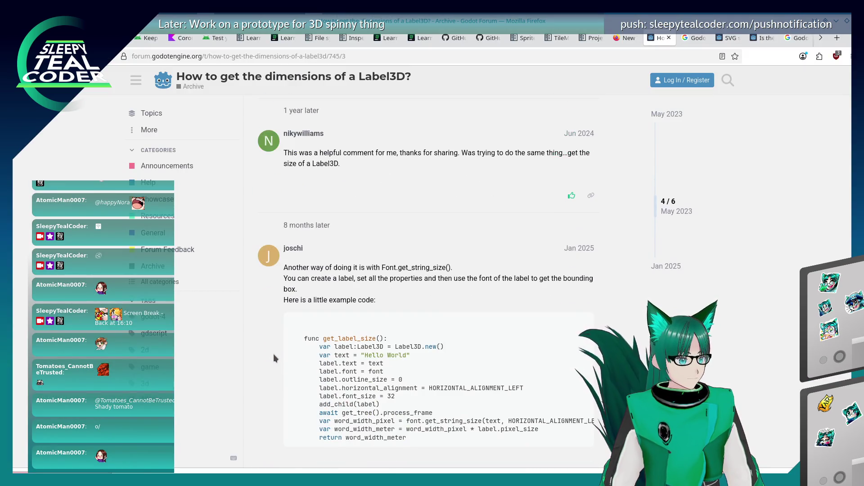
{"action": "scroll", "coordinate": [279, 363], "scroll_direction": "down", "scroll_amount": 3}
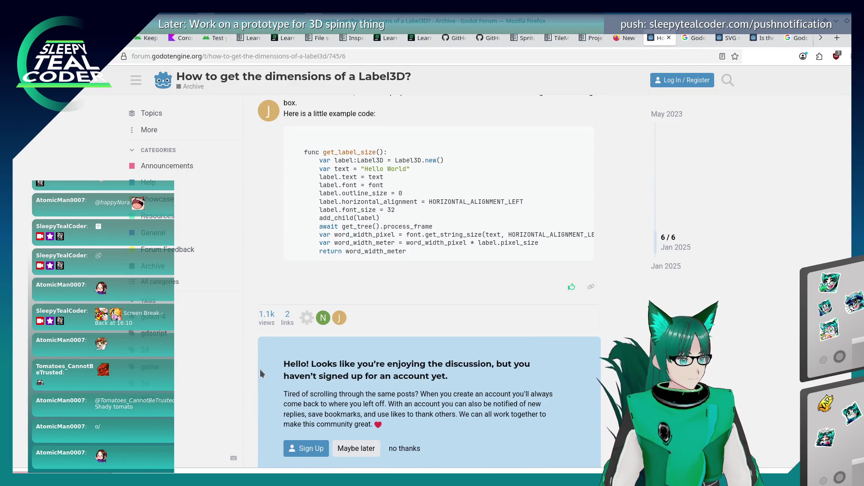
{"action": "scroll", "coordinate": [260, 370], "scroll_direction": "up", "scroll_amount": 3}
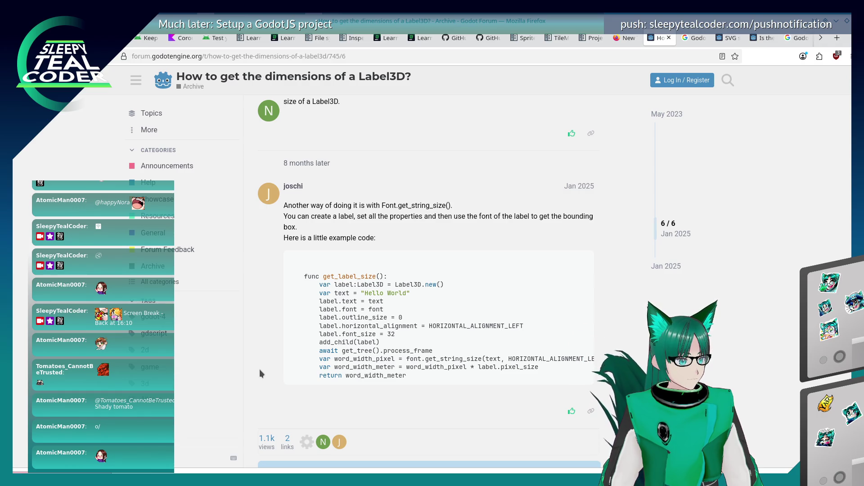
{"action": "mouse_move", "coordinate": [434, 382]}
{"action": "left_mouse_down"}
{"action": "mouse_move", "coordinate": [556, 378]}
{"action": "mouse_move", "coordinate": [420, 390]}
{"action": "left_mouse_up"}
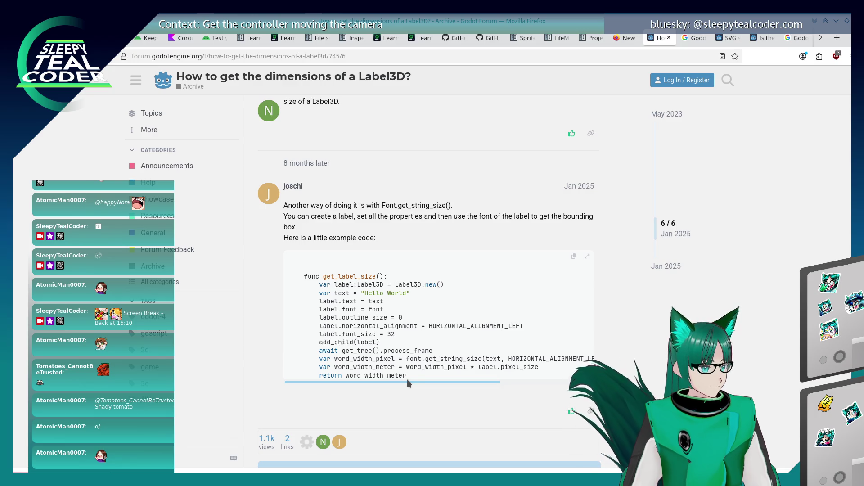
{"action": "scroll", "coordinate": [450, 380], "scroll_direction": "right", "scroll_amount": 5}
{"action": "scroll", "coordinate": [364, 370], "scroll_direction": "left", "scroll_amount": 5}
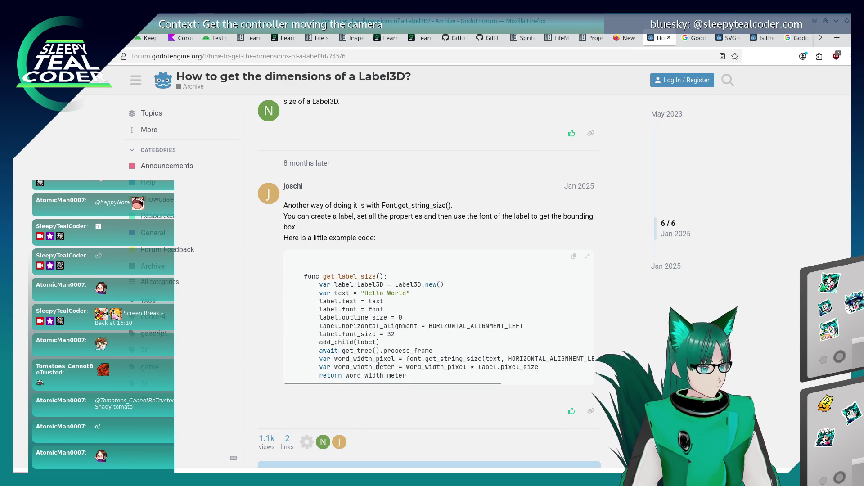
{"action": "key", "text": "alt+Tab"}
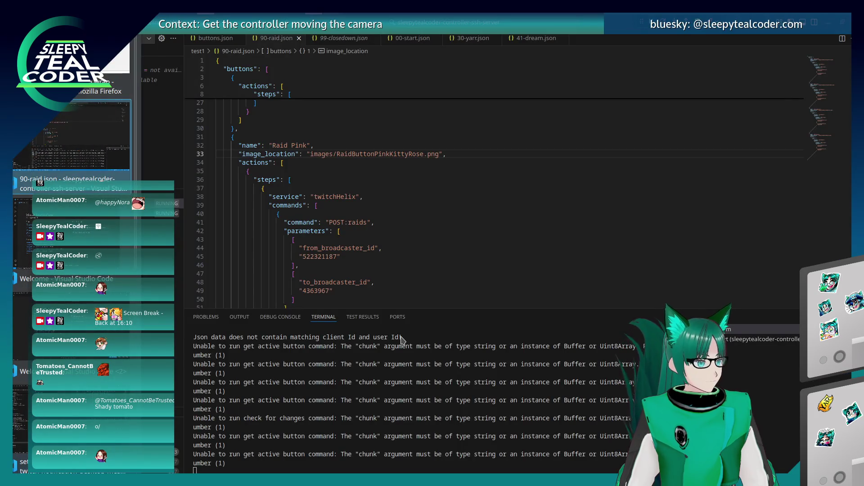
{"action": "key", "text": "alt+Tab"}
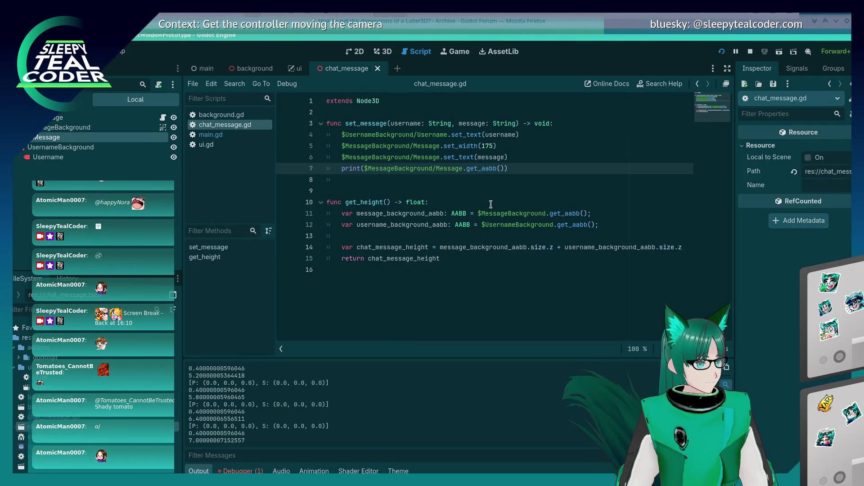
{"action": "key", "text": "Up"}
{"action": "key", "text": "End"}
{"action": "key", "text": "Return"}
{"action": "type", "text": "font."}
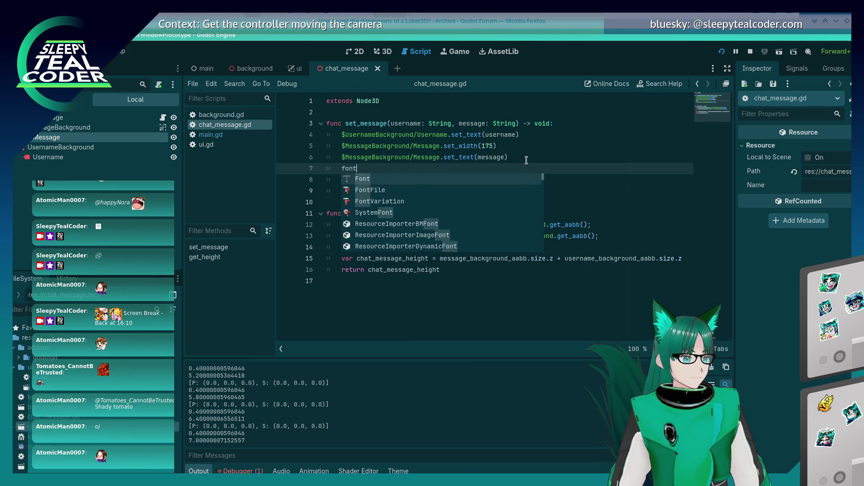
{"action": "key", "text": "Escape"}
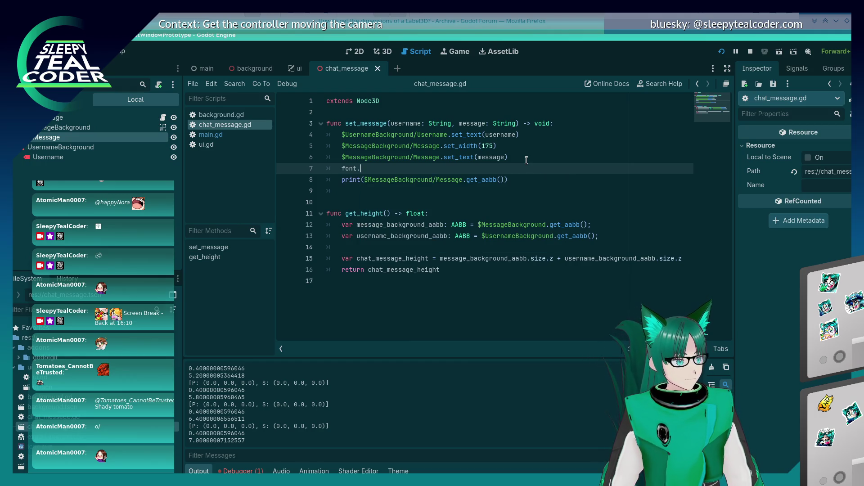
{"action": "key", "text": "BackSpace"}
{"action": "key", "text": "BackSpace"}
{"action": "type", "text": "Fon"}
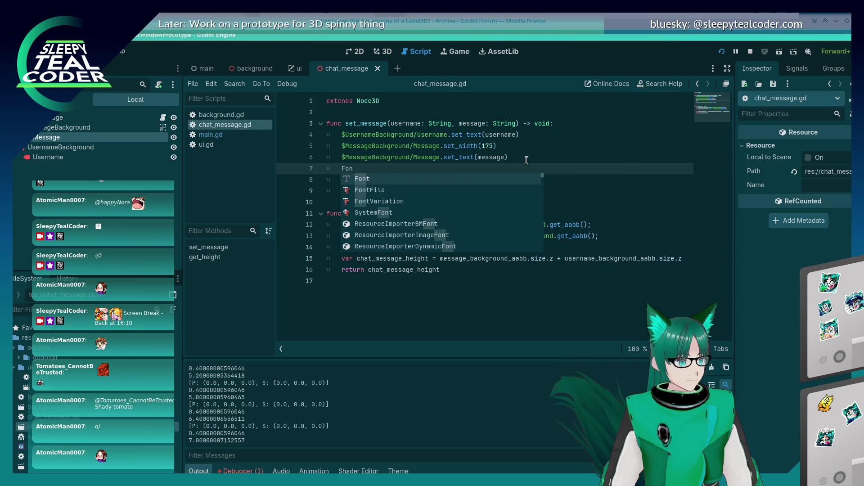
{"action": "type", "text": "t.get"}
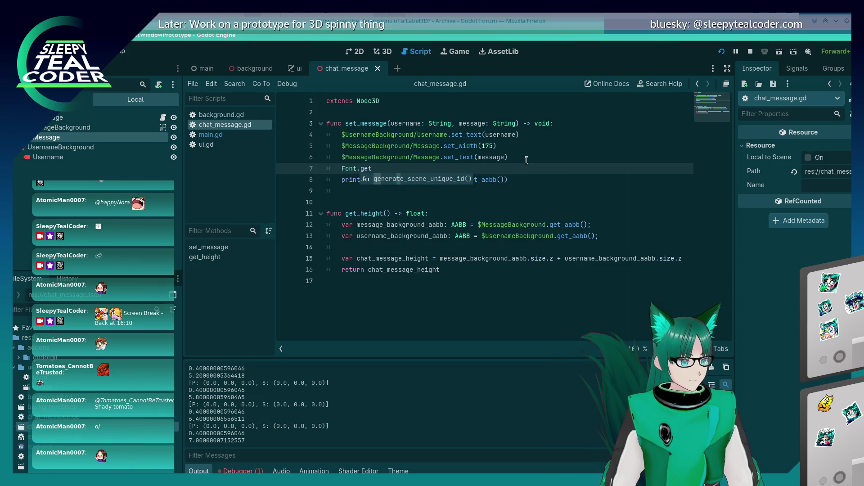
{"action": "key", "text": "BackSpace"}
{"action": "key", "text": "BackSpace"}
{"action": "key", "text": "BackSpace"}
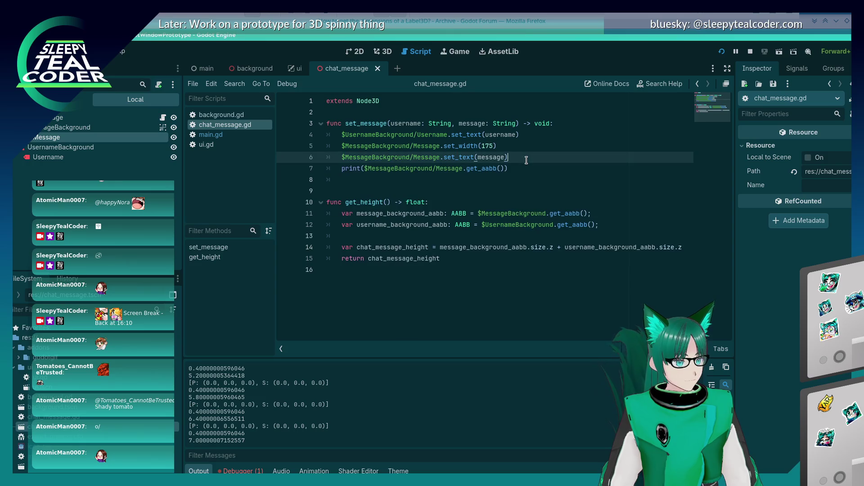
{"action": "key", "text": "alt+Tab"}
{"action": "key", "text": "alt+Tab"}
{"action": "key", "text": "alt+Tab"}
{"action": "key", "text": "alt+Tab"}
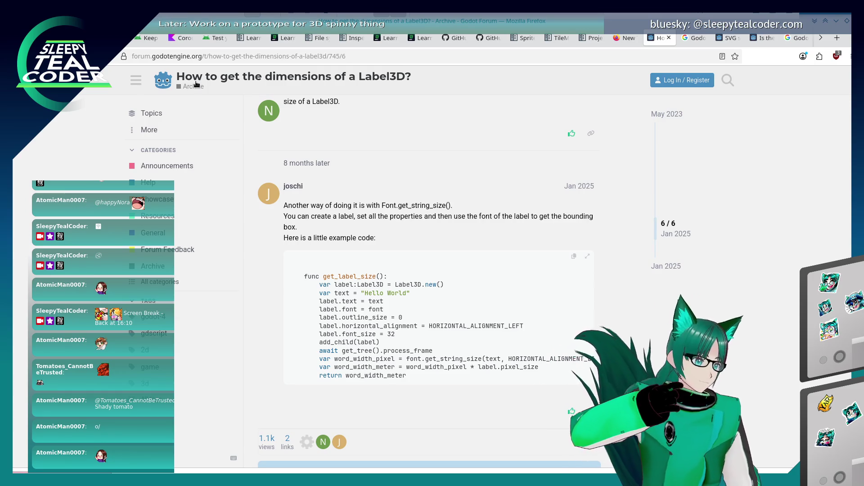
Step: Go back to the 'Godot, "Label3D" height' results and skim them, including the get_aabb().size.y overview
{"action": "key", "text": "alt+Left"}
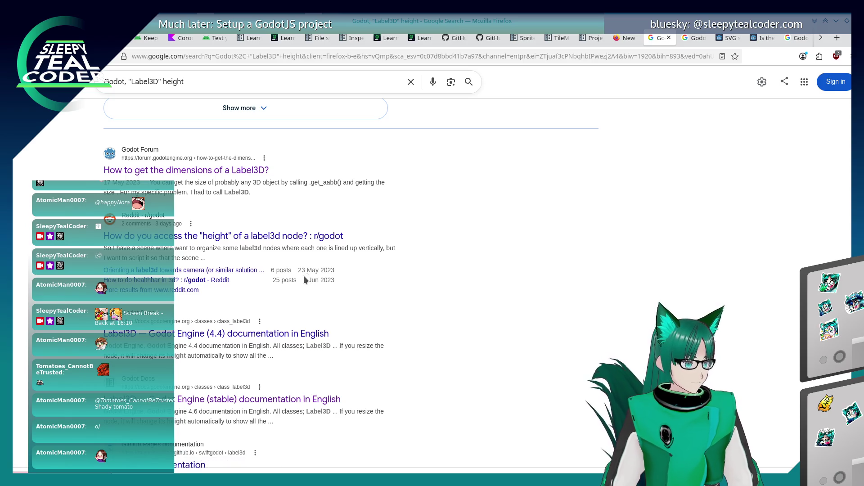
{"action": "scroll", "coordinate": [303, 278], "scroll_direction": "down", "scroll_amount": 3}
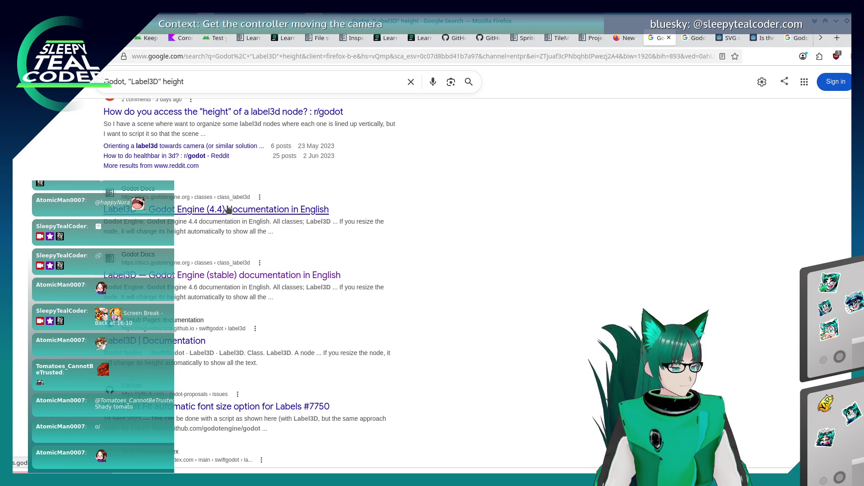
{"action": "scroll", "coordinate": [214, 243], "scroll_direction": "down", "scroll_amount": 6}
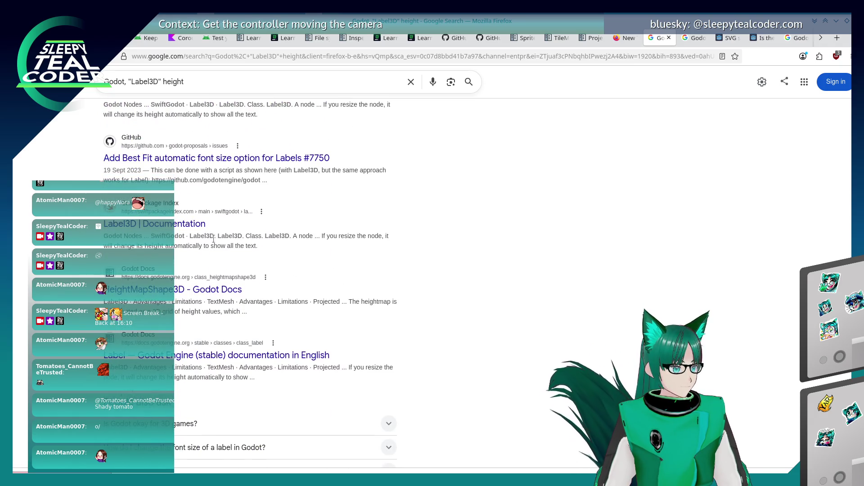
{"action": "scroll", "coordinate": [213, 240], "scroll_direction": "up", "scroll_amount": 7}
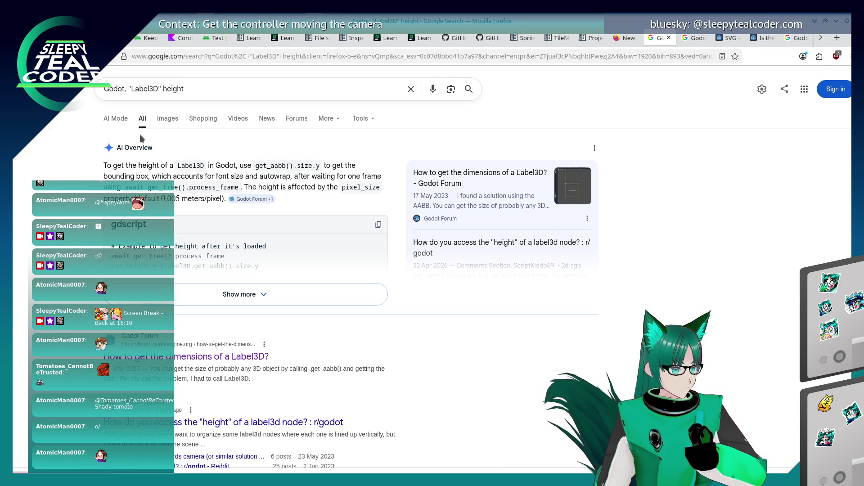
{"action": "scroll", "coordinate": [139, 134], "scroll_direction": "down", "scroll_amount": 2}
{"action": "scroll", "coordinate": [67, 270], "scroll_direction": "down", "scroll_amount": 4}
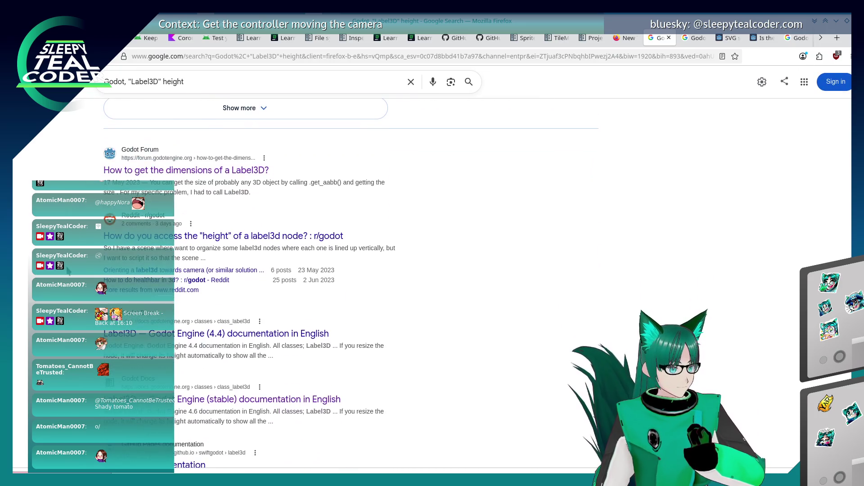
{"action": "scroll", "coordinate": [68, 269], "scroll_direction": "down", "scroll_amount": 10}
{"action": "scroll", "coordinate": [68, 269], "scroll_direction": "up", "scroll_amount": 4}
{"action": "scroll", "coordinate": [68, 270], "scroll_direction": "up", "scroll_amount": 12}
{"action": "key", "text": "alt+Tab"}
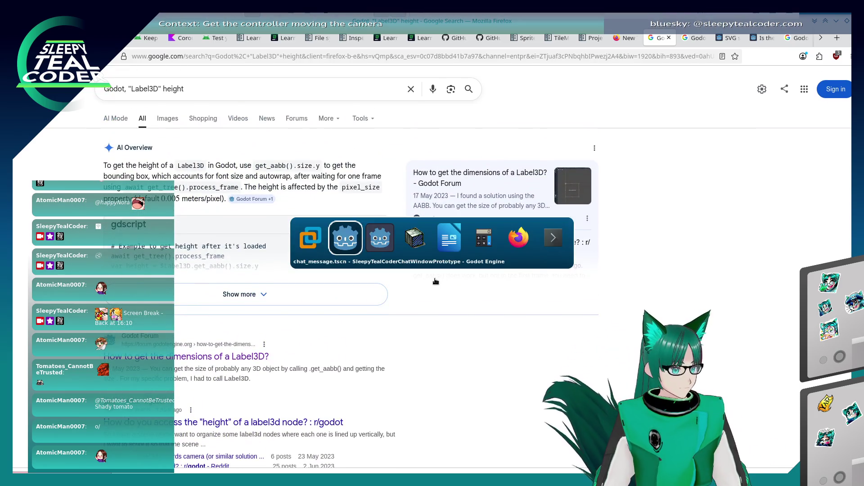
Step: Save line 7 printing the Message label's get_aabb().size.y and run the project
{"action": "left_click", "coordinate": [526, 170]}
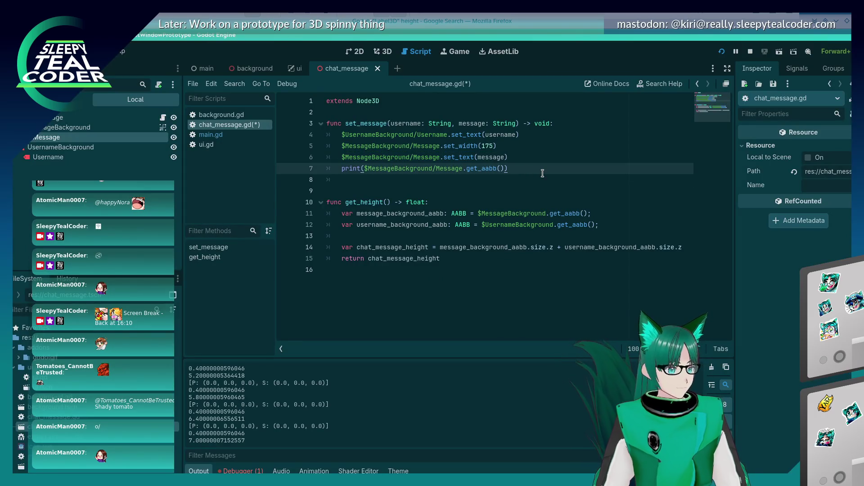
{"action": "key", "text": "ctrl+s"}
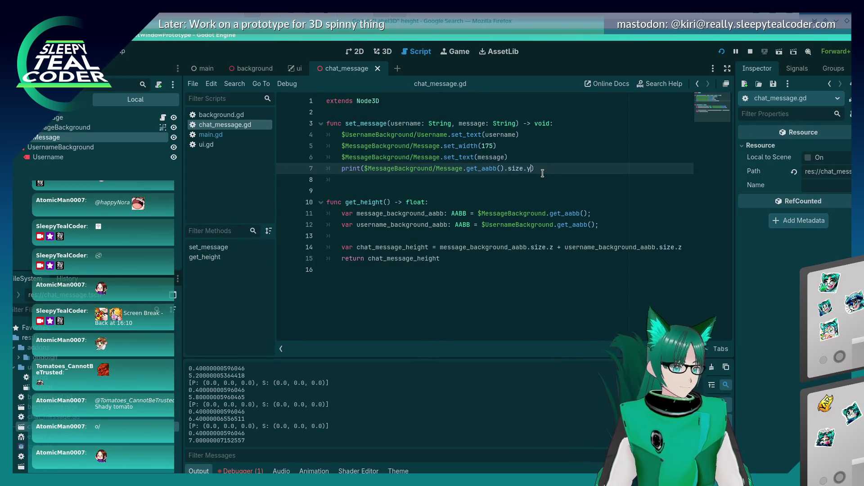
{"action": "left_click", "coordinate": [723, 52]}
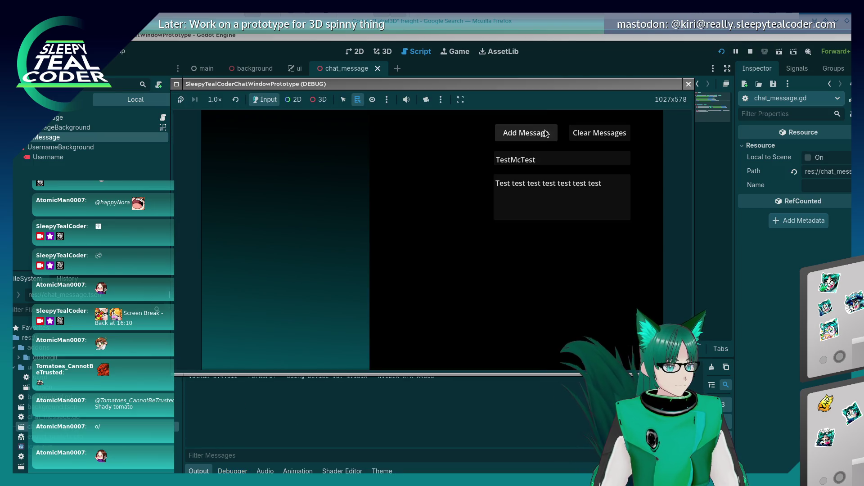
Step: Add four test messages, stop the game, and select the $MessageBackground/Message path on line 7
{"action": "left_click", "coordinate": [545, 133]}
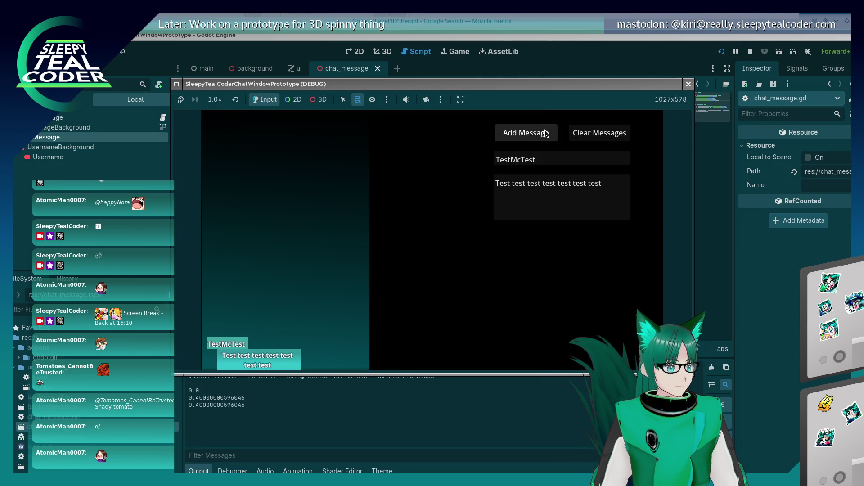
{"action": "left_click", "coordinate": [546, 133]}
{"action": "left_click", "coordinate": [546, 133]}
{"action": "left_click", "coordinate": [546, 133]}
{"action": "left_click", "coordinate": [546, 133]}
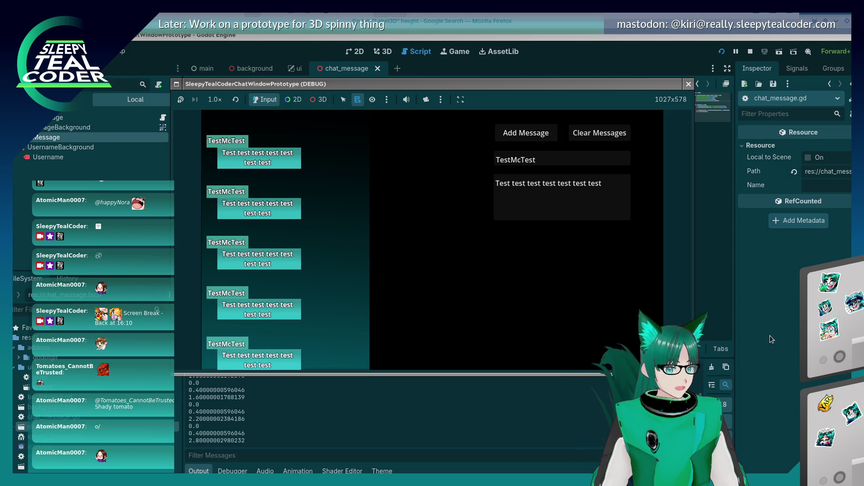
{"action": "key", "text": "F8"}
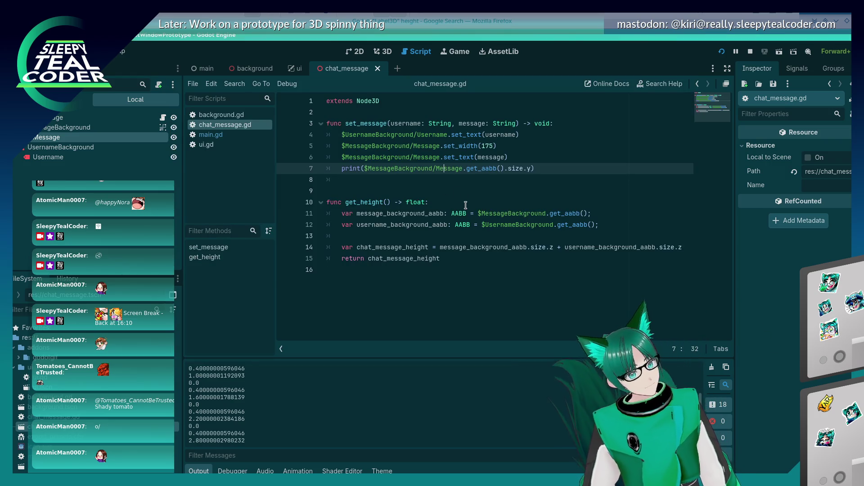
{"action": "mouse_move", "coordinate": [459, 216]}
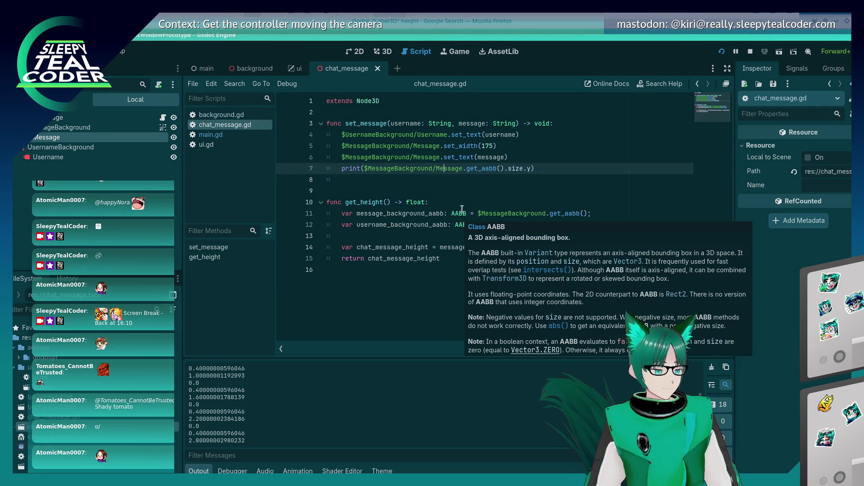
{"action": "left_click_drag", "start_coordinate": [463, 169], "coordinate": [363, 170]}
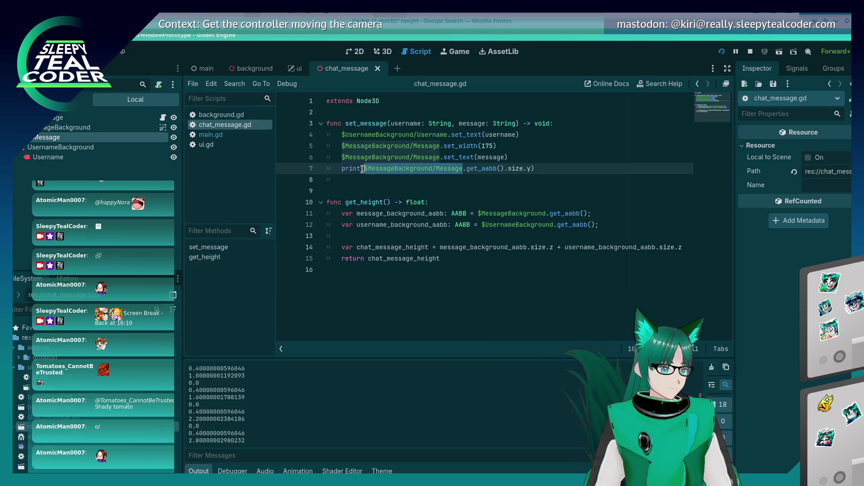
Step: Replace the AABB print line with a get_width call on the Message node, save, and test-run
{"action": "key", "text": "ctrl+c"}
{"action": "key", "text": "ctrl+shift+Return"}
{"action": "key", "text": "ctrl+v"}
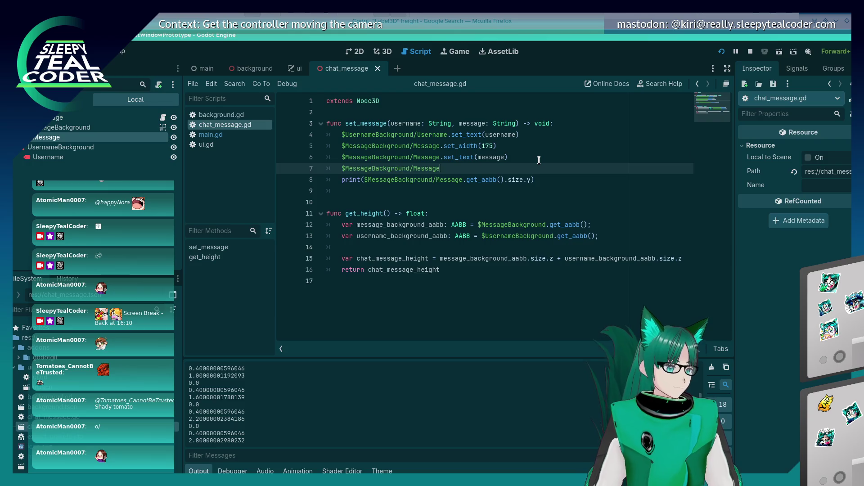
{"action": "type", "text": ".get_w"}
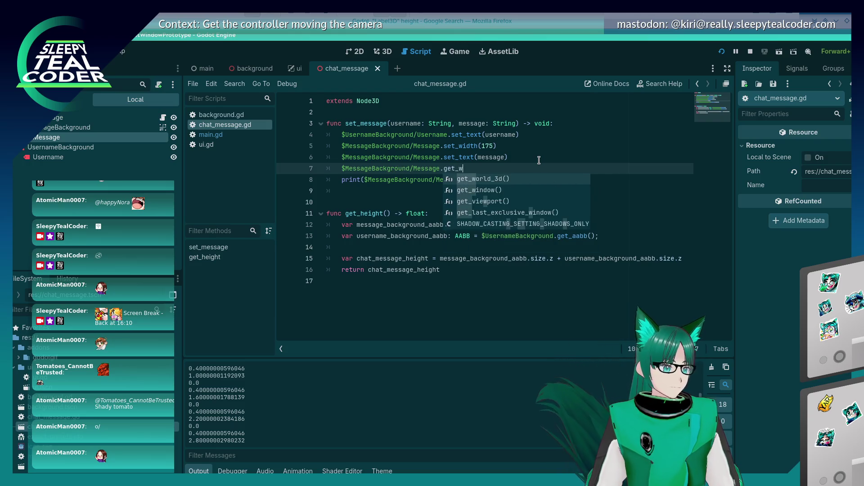
{"action": "type", "text": "idth("}
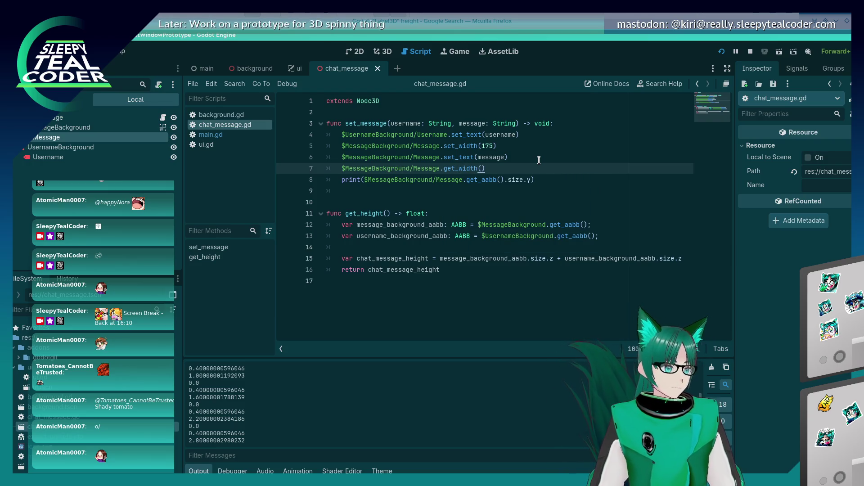
{"action": "key", "text": "Down"}
{"action": "key", "text": "shift+Home"}
{"action": "key", "text": "BackSpace"}
{"action": "key", "text": "BackSpace"}
{"action": "key", "text": "BackSpace"}
{"action": "key", "text": "ctrl+s"}
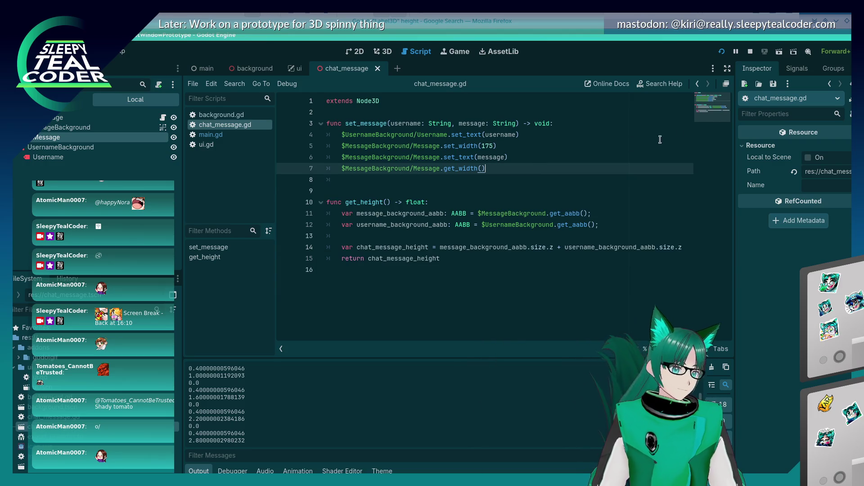
{"action": "left_click", "coordinate": [722, 51]}
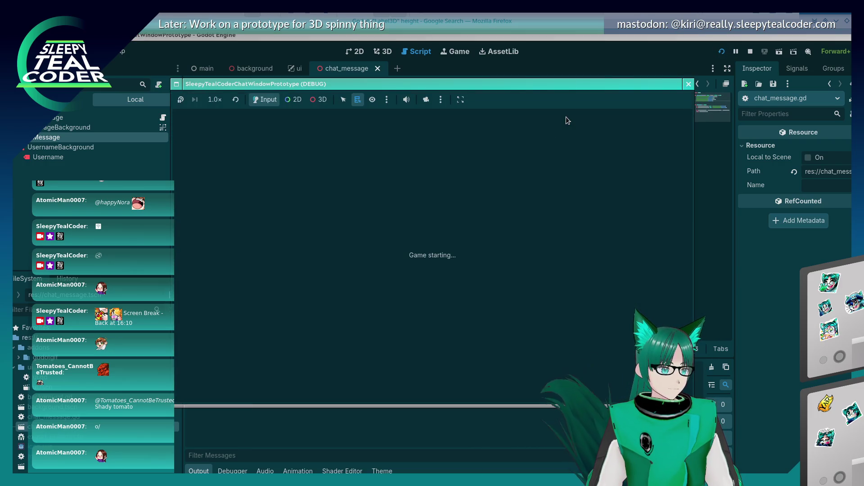
{"action": "left_click", "coordinate": [526, 133]}
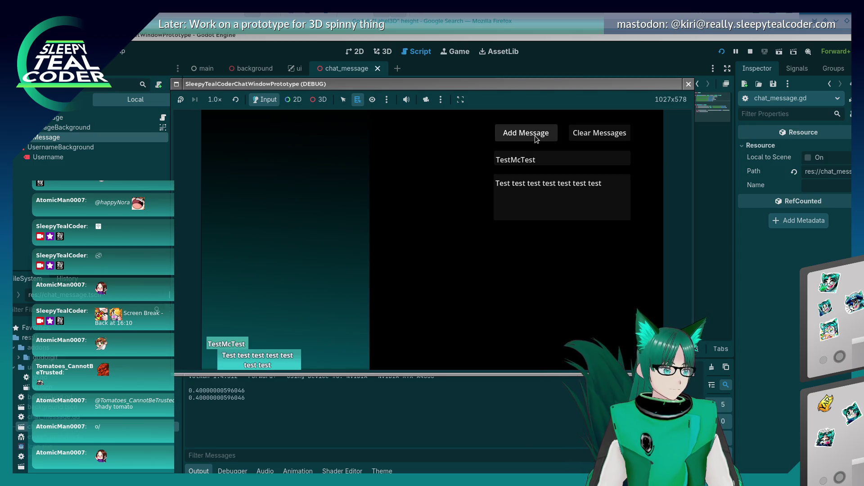
{"action": "left_click", "coordinate": [751, 52]}
Step: Change the call to get_height, save, and run with a test message to check it
{"action": "key", "text": "Left"}
{"action": "key", "text": "Left"}
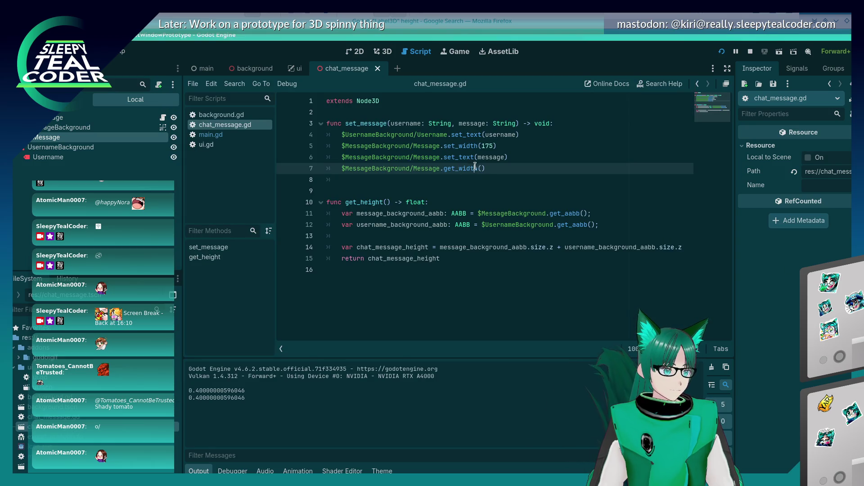
{"action": "key", "text": "BackSpace"}
{"action": "key", "text": "BackSpace"}
{"action": "key", "text": "BackSpace"}
{"action": "key", "text": "BackSpace"}
{"action": "type", "text": "e"}
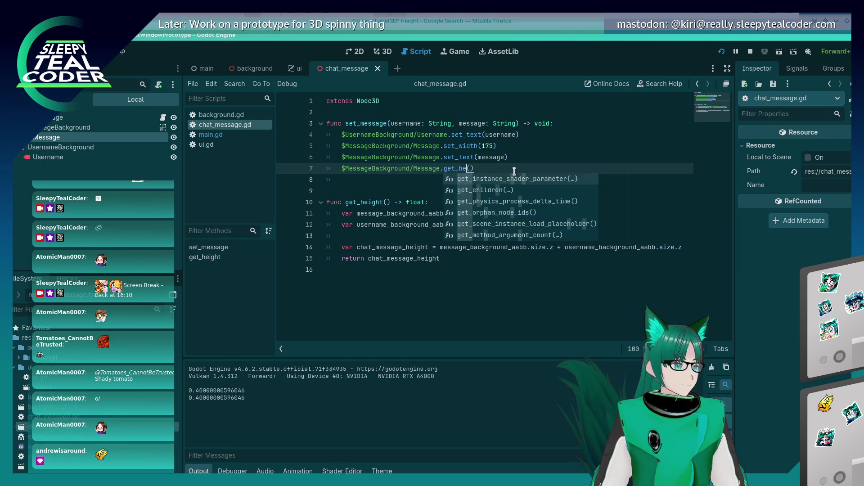
{"action": "key", "text": "Return"}
{"action": "key", "text": "ctrl+s"}
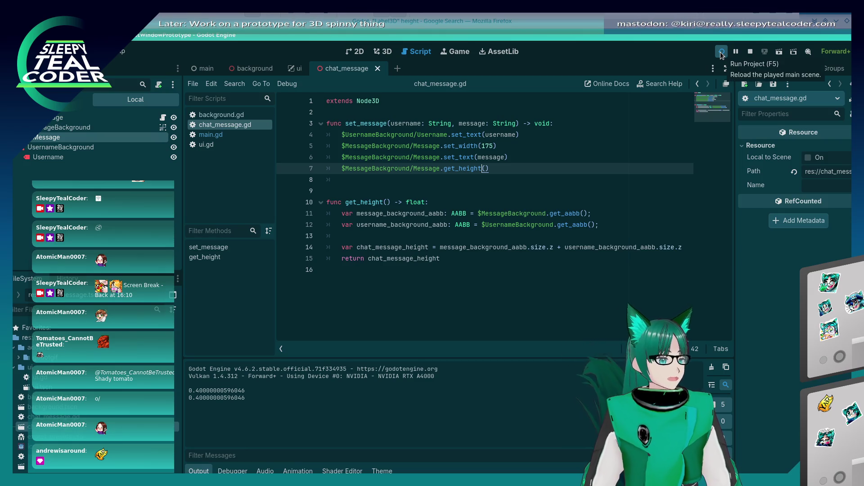
{"action": "key", "text": "F5"}
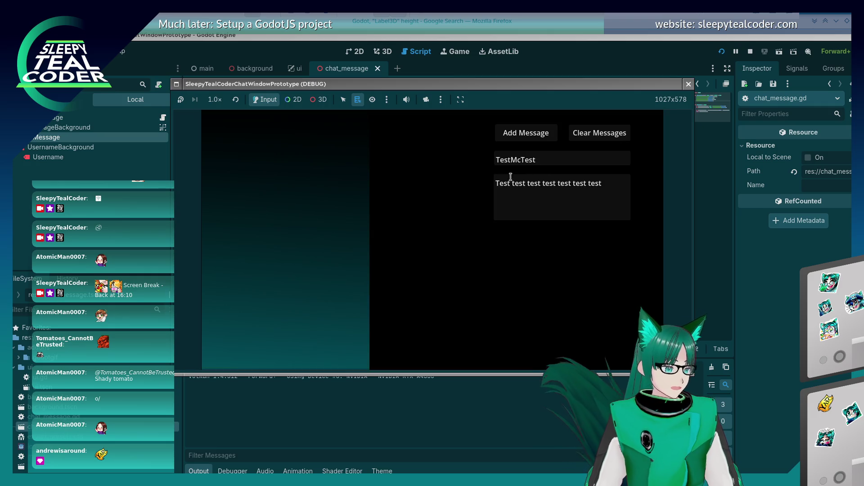
{"action": "left_click", "coordinate": [510, 134]}
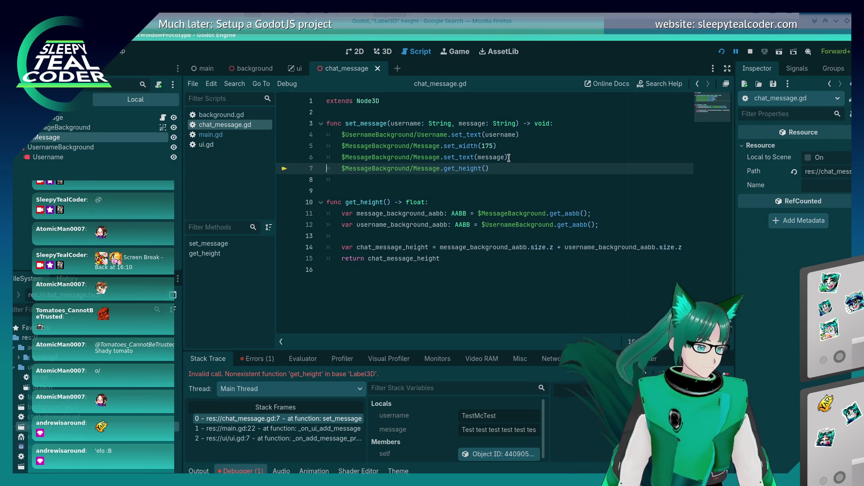
Step: Delete the failing get_height line 7, save the script, and run the project again
{"action": "left_click", "coordinate": [516, 172]}
{"action": "key", "text": "shift+Home"}
{"action": "key", "text": "BackSpace"}
{"action": "key", "text": "BackSpace"}
{"action": "key", "text": "BackSpace"}
{"action": "key", "text": "ctrl+s"}
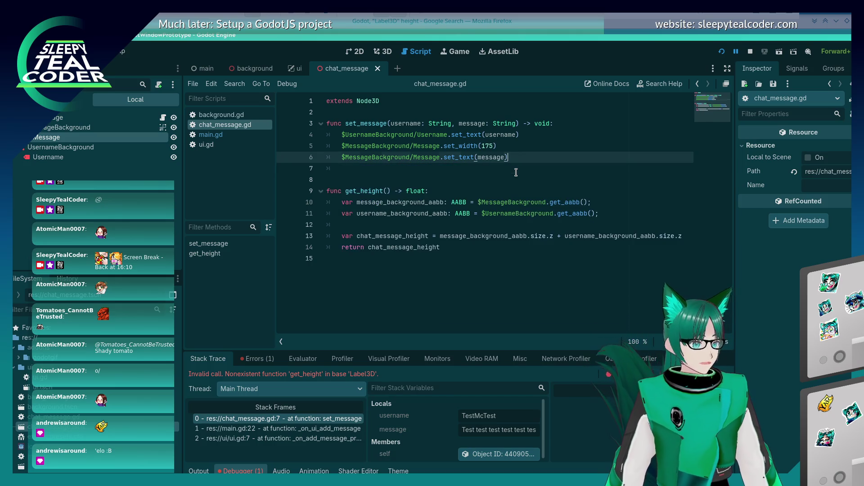
{"action": "left_click", "coordinate": [722, 52]}
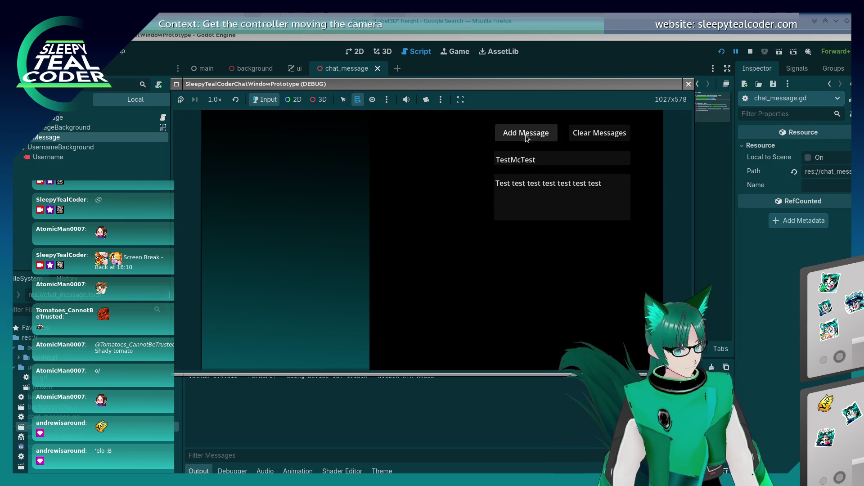
Step: Add seven TestMcTest messages to fill the chat column
{"action": "left_click", "coordinate": [526, 135]}
{"action": "left_click", "coordinate": [525, 135]}
{"action": "left_click", "coordinate": [526, 135]}
{"action": "left_click", "coordinate": [526, 135]}
{"action": "left_click", "coordinate": [526, 135]}
{"action": "left_click", "coordinate": [526, 135]}
{"action": "left_click", "coordinate": [525, 135]}
{"action": "left_click", "coordinate": [526, 135]}
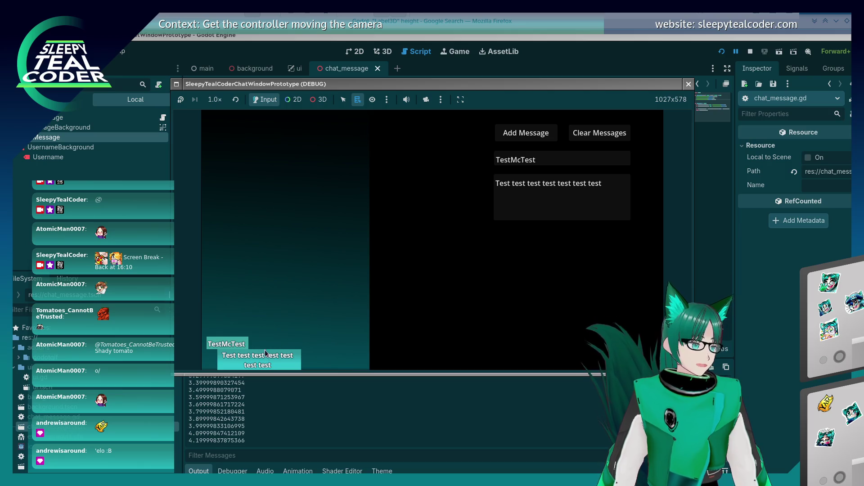
Step: Select the existing test text in the message box
{"action": "left_click", "coordinate": [304, 288]}
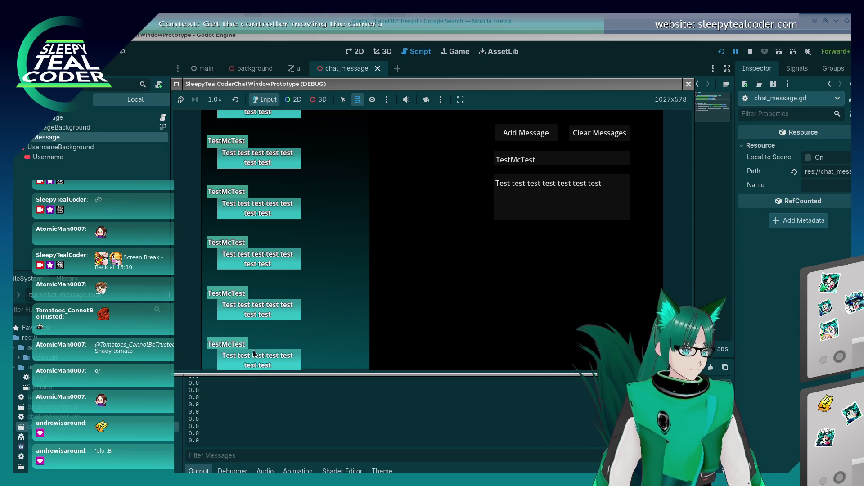
{"action": "left_click", "coordinate": [247, 316]}
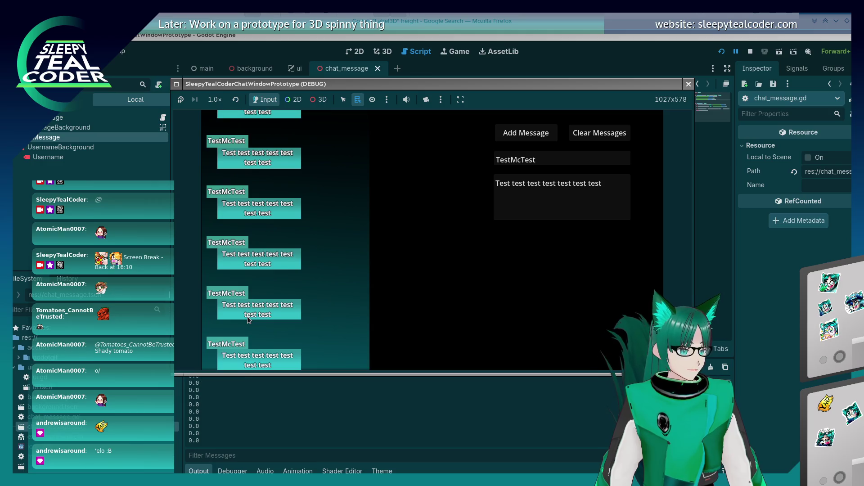
{"action": "left_click", "coordinate": [564, 189]}
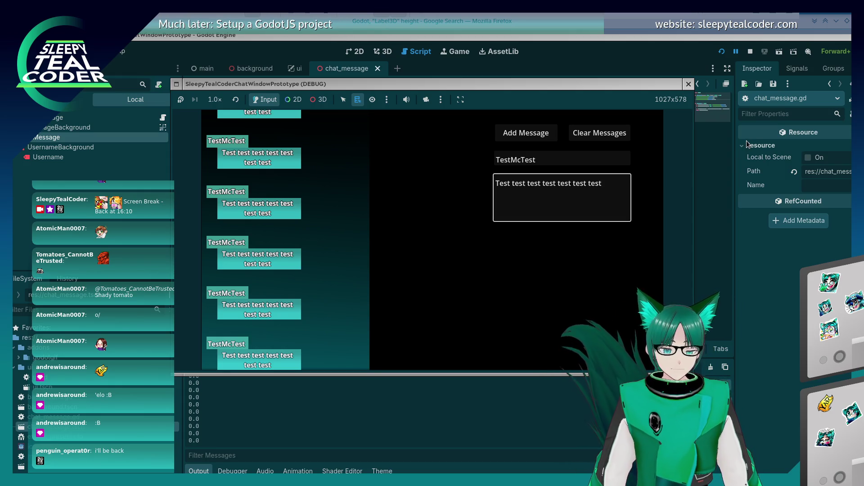
{"action": "left_click", "coordinate": [596, 183]}
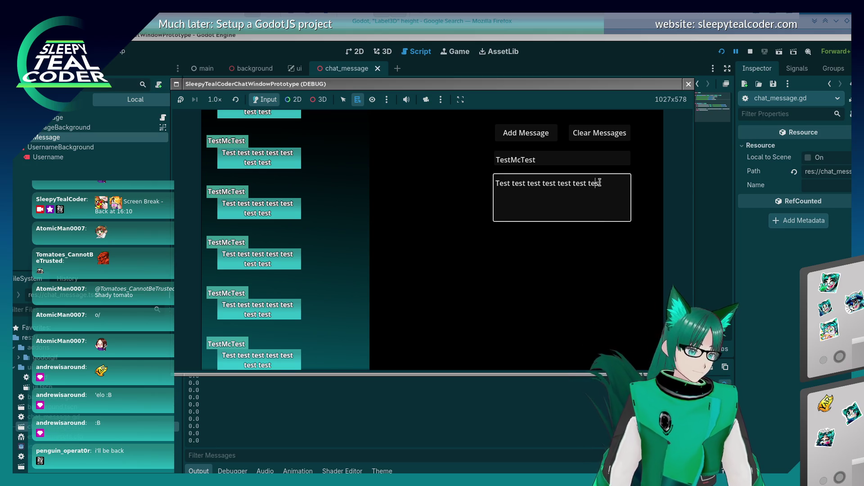
{"action": "mouse_move", "coordinate": [602, 183]}
{"action": "left_mouse_down"}
{"action": "mouse_move", "coordinate": [515, 182]}
{"action": "mouse_move", "coordinate": [482, 171]}
{"action": "left_mouse_up"}
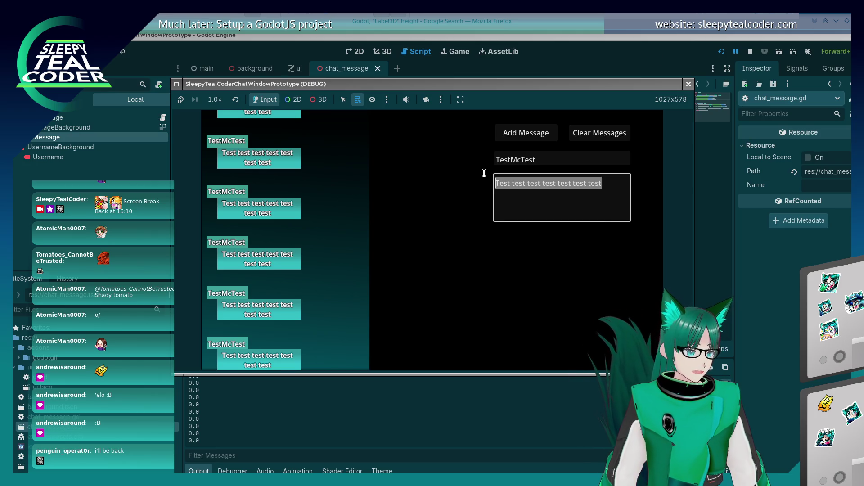
Step: Post a message of six cucumber emojis, then bring chat_message.gd back in front of the game
{"action": "type", "text": "🥒🥒🥒🥒🥒🥒"}
{"action": "left_click", "coordinate": [526, 132]}
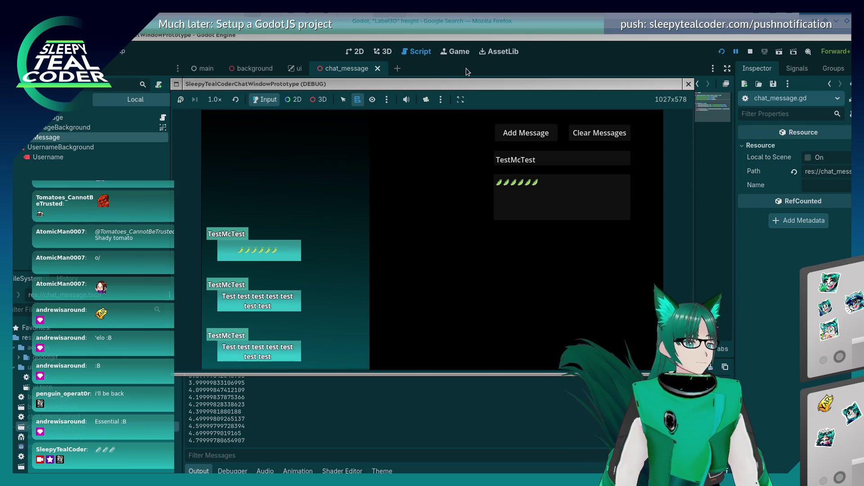
{"action": "left_click", "coordinate": [595, 56]}
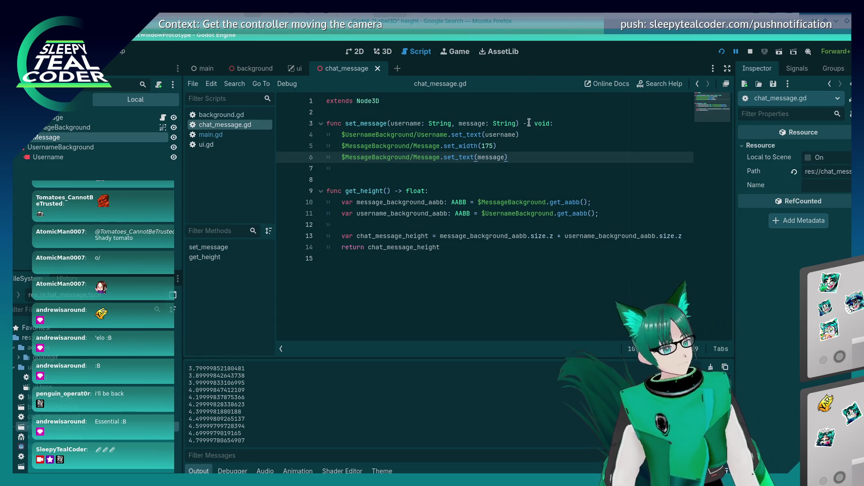
{"action": "key", "text": "Up"}
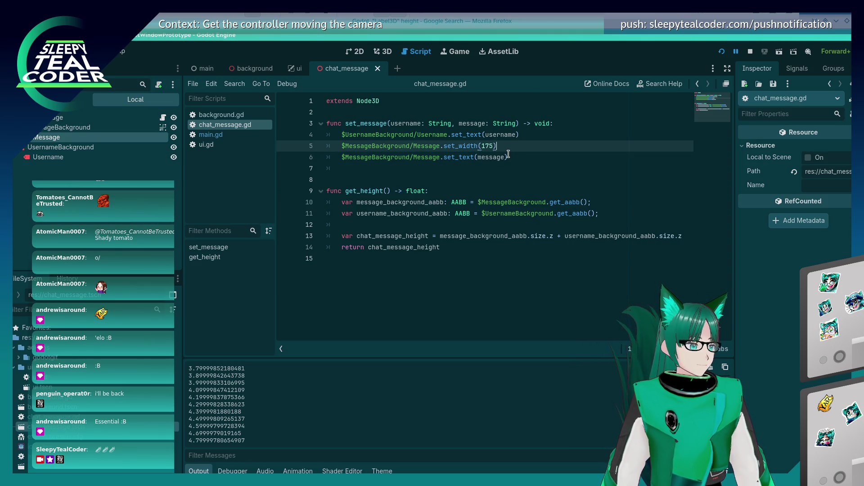
Step: Switch to Firefox and select the Label3D height part of the Google query
{"action": "key", "text": "alt+Tab"}
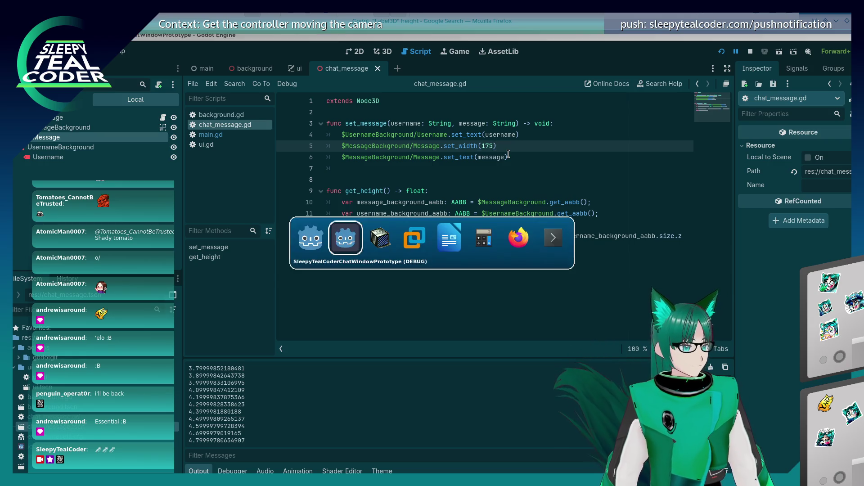
{"action": "key", "text": "alt+Tab"}
{"action": "key", "text": "alt+Tab"}
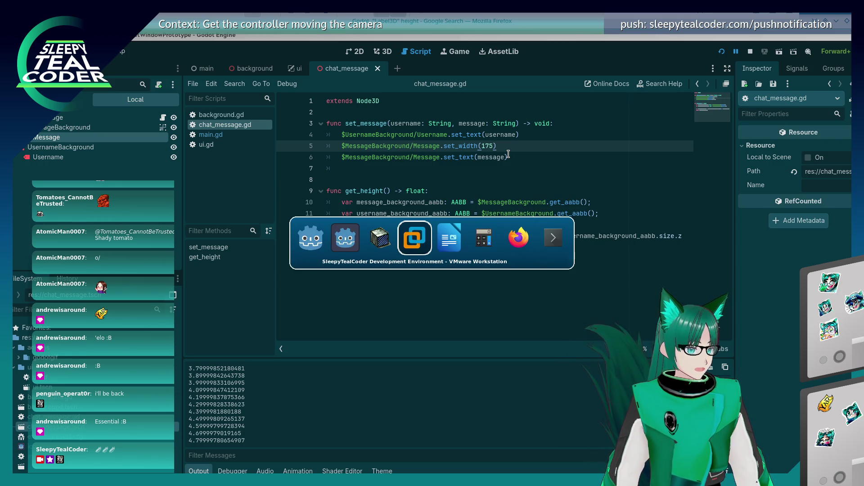
{"action": "key", "text": "alt+Tab"}
{"action": "key", "text": "alt+Tab"}
{"action": "key", "text": "alt+Tab"}
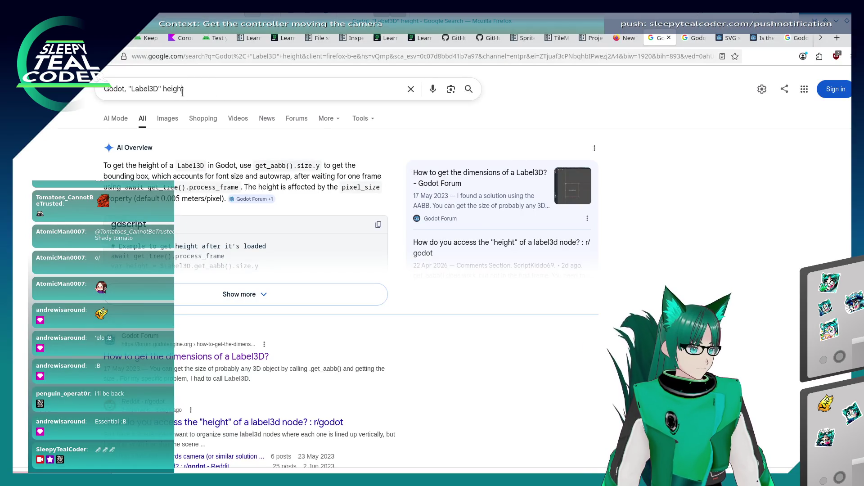
{"action": "left_click", "coordinate": [182, 90]}
{"action": "left_click_drag", "start_coordinate": [183, 90], "coordinate": [129, 89]}
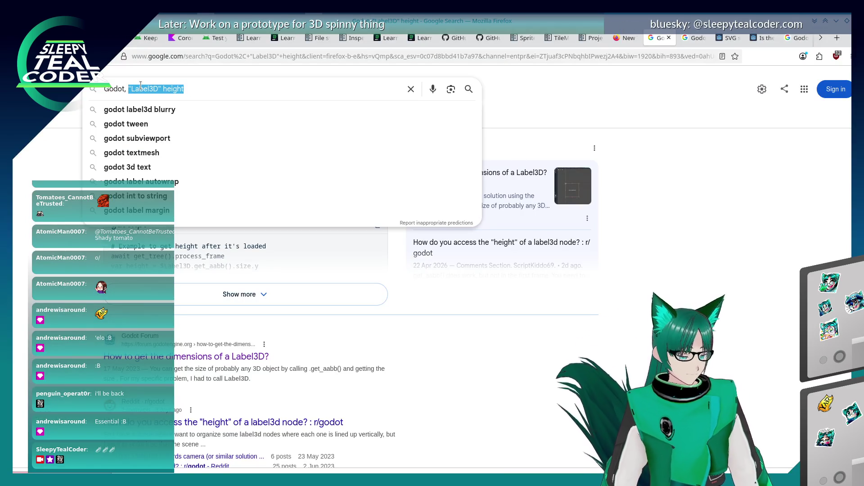
Step: From the Sprite2D docs tab, expand Label3D in the class list and open its description page
{"action": "left_click", "coordinate": [525, 38]}
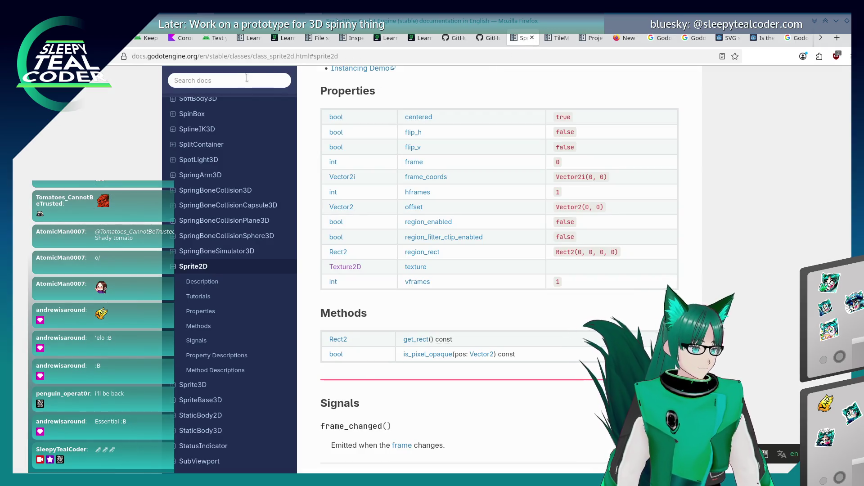
{"action": "left_click", "coordinate": [247, 78]}
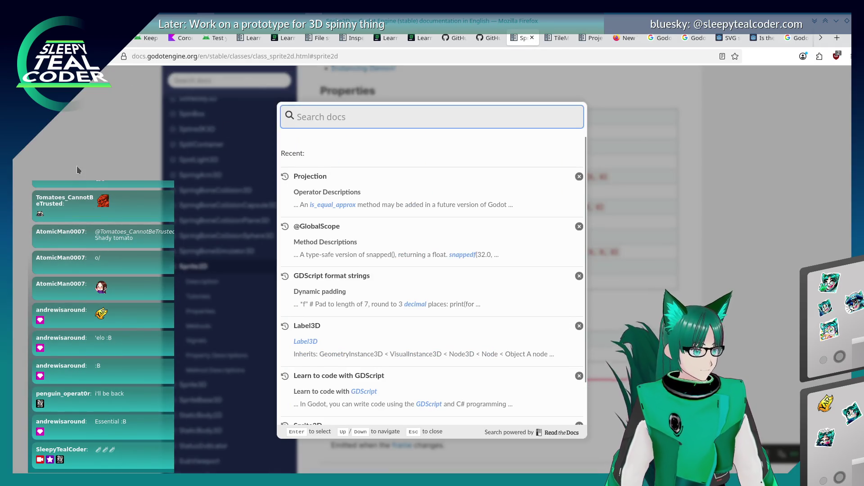
{"action": "left_click", "coordinate": [76, 166]}
{"action": "scroll", "coordinate": [119, 306], "scroll_direction": "up", "scroll_amount": 5}
{"action": "scroll", "coordinate": [122, 306], "scroll_direction": "down", "scroll_amount": 7}
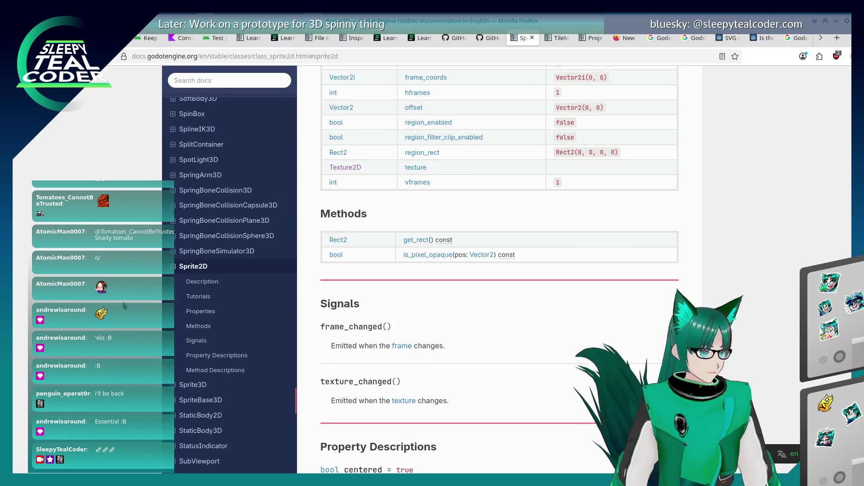
{"action": "scroll", "coordinate": [125, 306], "scroll_direction": "down", "scroll_amount": 7}
{"action": "scroll", "coordinate": [211, 338], "scroll_direction": "up", "scroll_amount": 20}
{"action": "scroll", "coordinate": [209, 339], "scroll_direction": "up", "scroll_amount": 20}
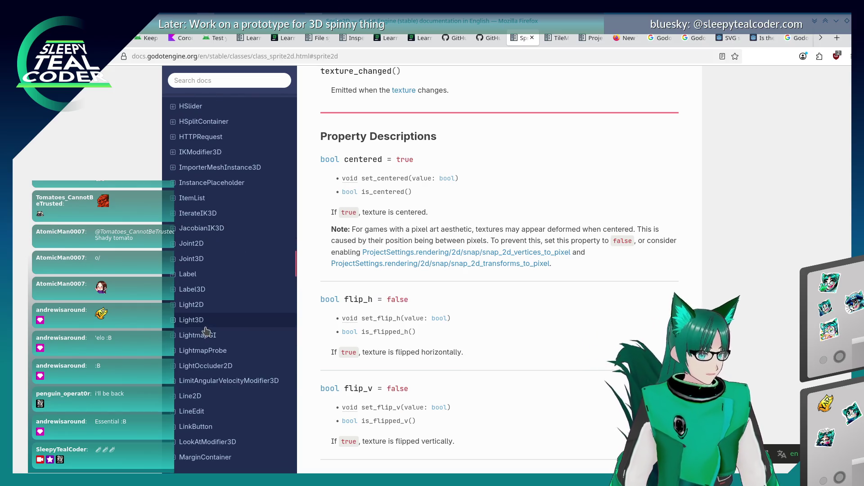
{"action": "left_click", "coordinate": [173, 290]}
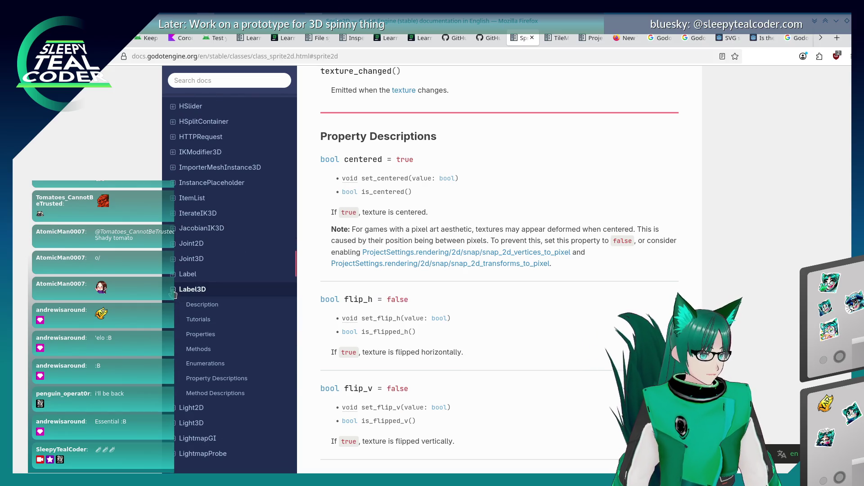
{"action": "left_click", "coordinate": [202, 306]}
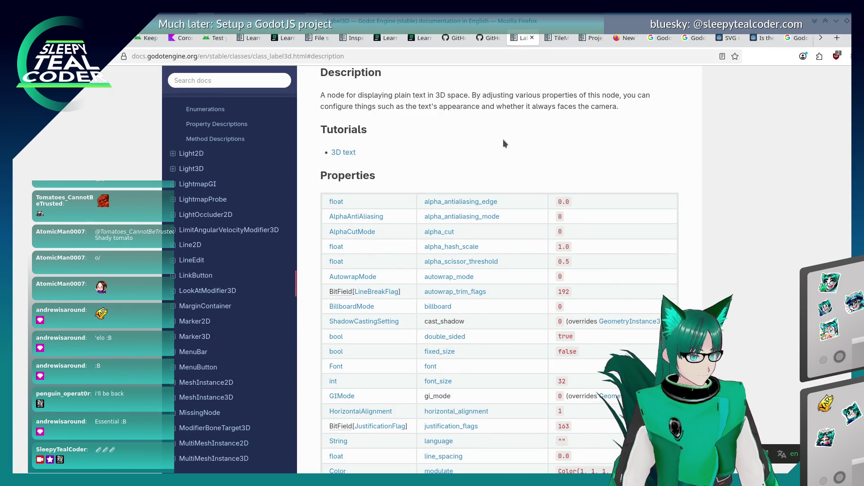
Step: Search the Label3D page for 'height', then 'width', then 'height' again, stepping through matches
{"action": "key", "text": "ctrl+f"}
{"action": "type", "text": "height"}
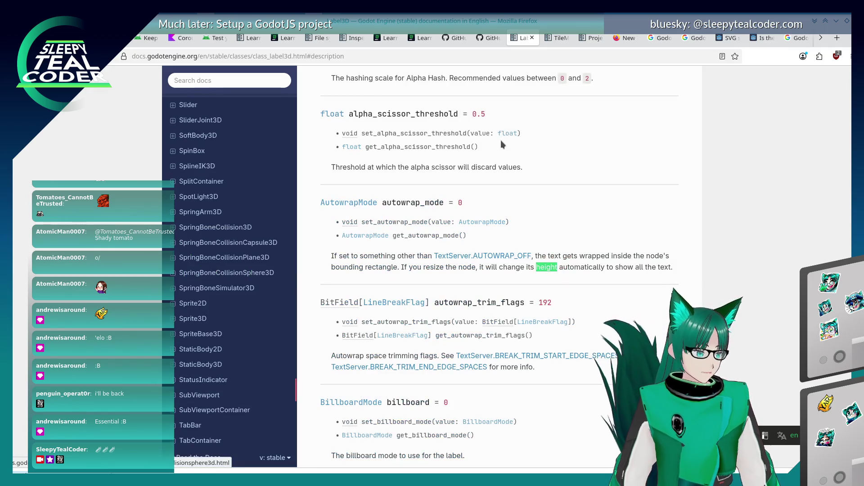
{"action": "key", "text": "Return"}
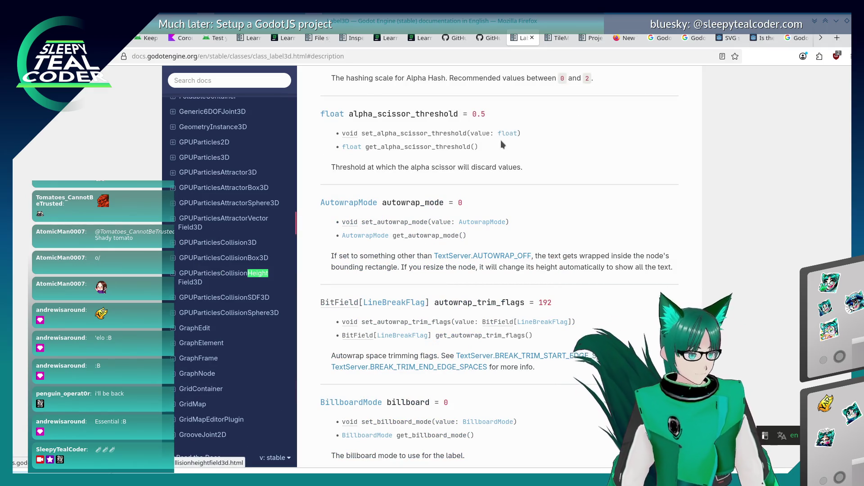
{"action": "key", "text": "Return"}
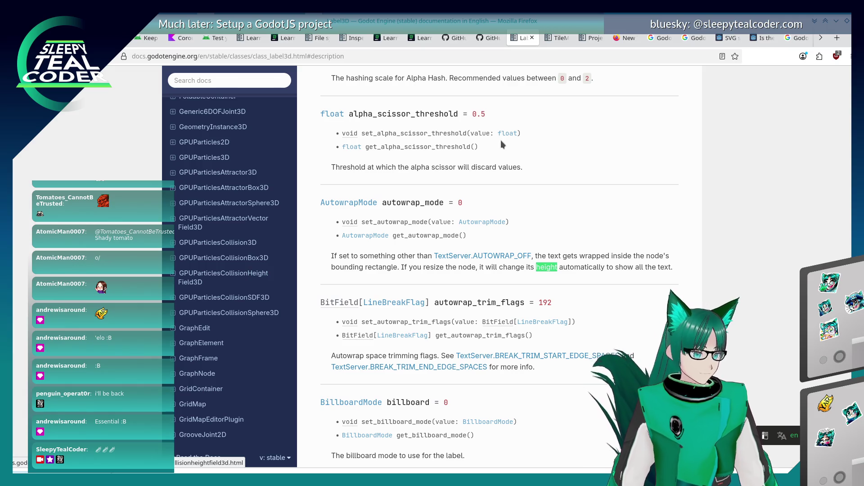
{"action": "key", "text": "BackSpace"}
{"action": "key", "text": "BackSpace"}
{"action": "key", "text": "BackSpace"}
{"action": "type", "text": "widt"}
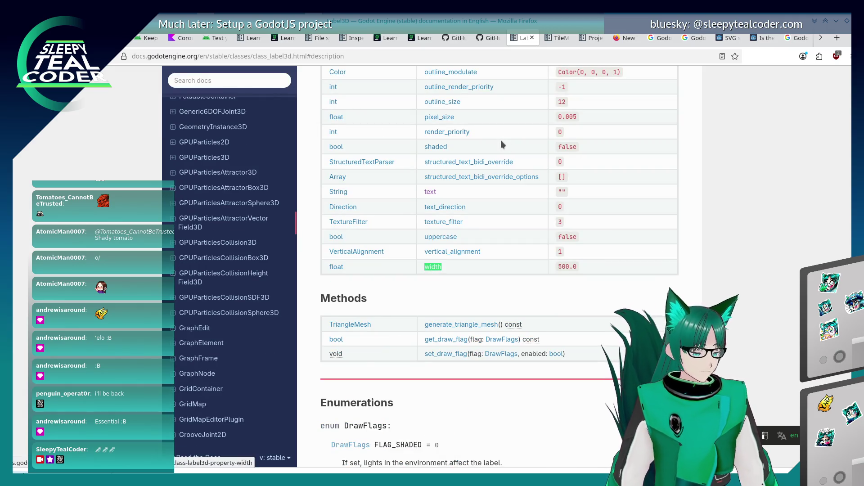
{"action": "key", "text": "Return"}
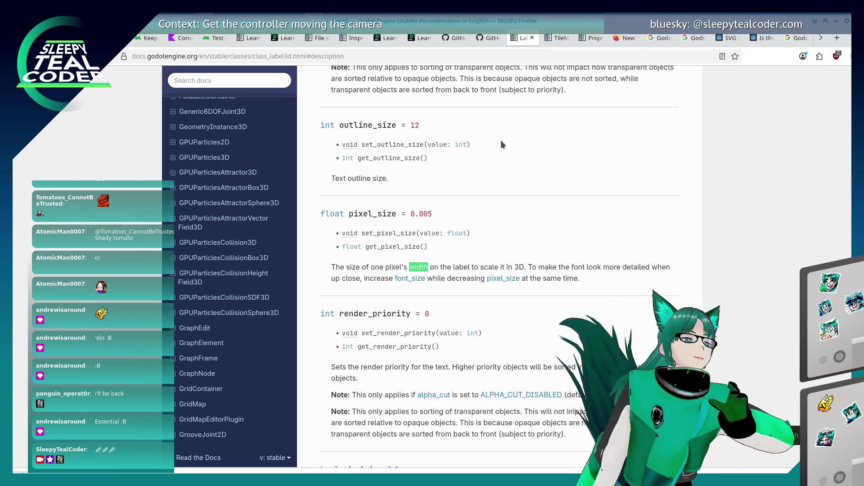
{"action": "key", "text": "BackSpace"}
{"action": "key", "text": "BackSpace"}
{"action": "key", "text": "BackSpace"}
{"action": "type", "text": "height"}
{"action": "key", "text": "Return"}
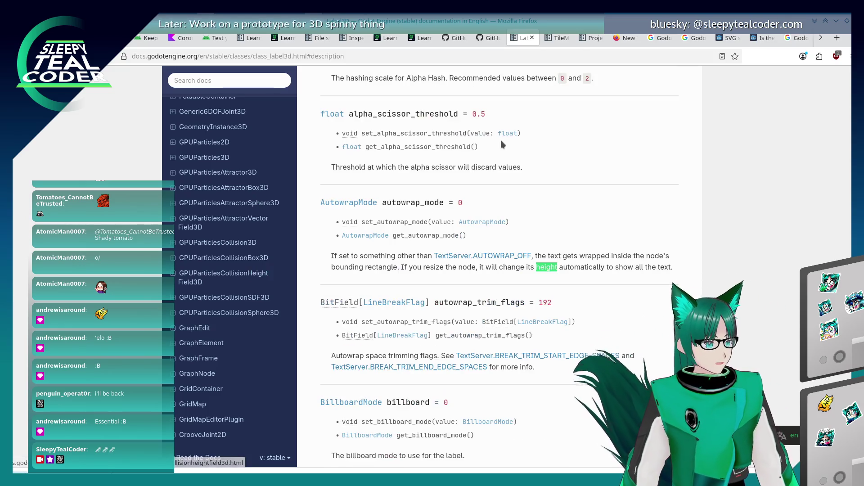
Step: Try 'set_width', then search 'height' again to land on the autowrap_mode note
{"action": "key", "text": "BackSpace"}
{"action": "key", "text": "BackSpace"}
{"action": "key", "text": "BackSpace"}
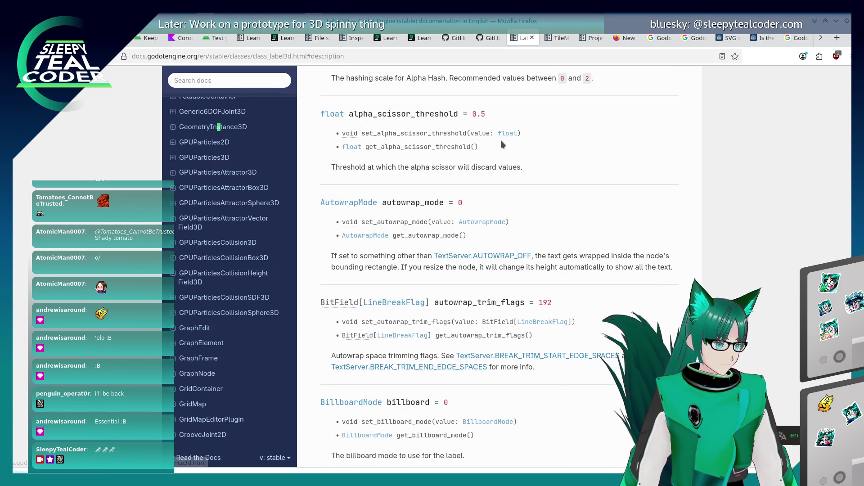
{"action": "type", "text": "set_width"}
{"action": "key", "text": "Escape"}
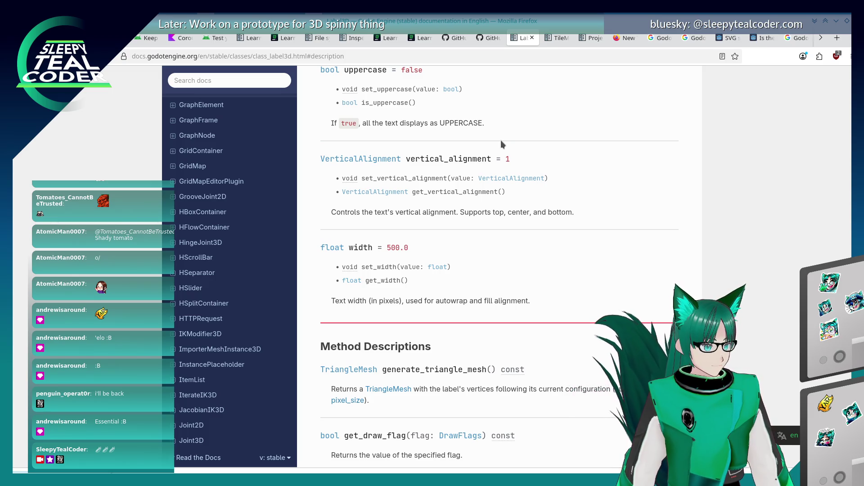
{"action": "key", "text": "ctrl+f"}
{"action": "type", "text": "ge"}
{"action": "key", "text": "BackSpace"}
{"action": "key", "text": "BackSpace"}
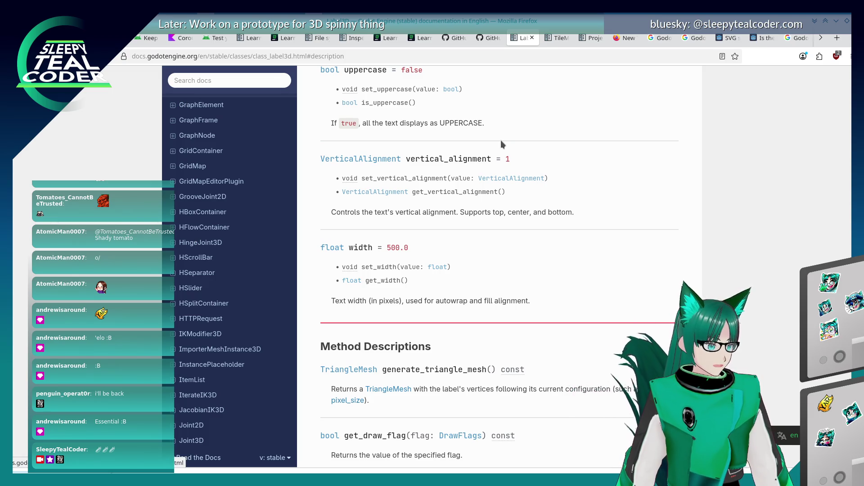
{"action": "type", "text": "height"}
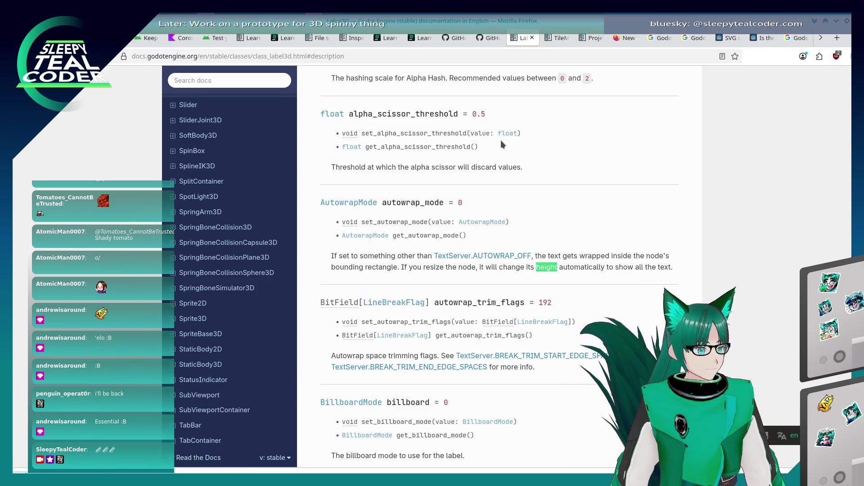
{"action": "key", "text": "Return"}
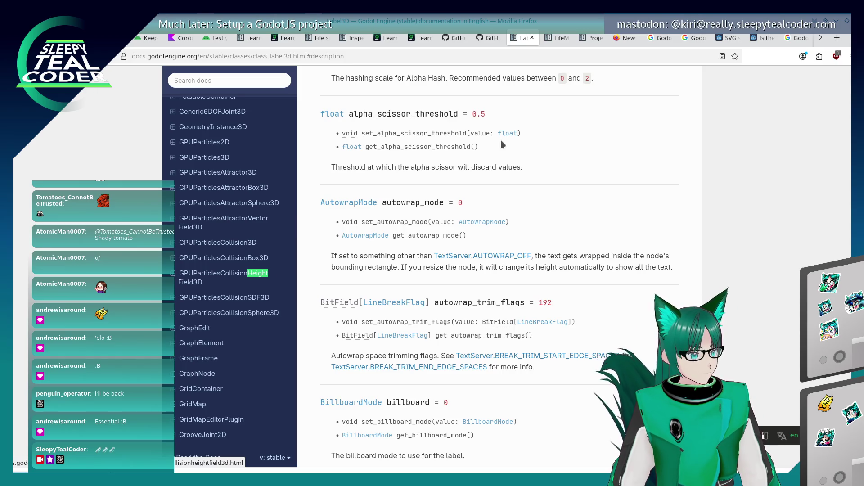
{"action": "key", "text": "Return"}
{"action": "key", "text": "Return"}
{"action": "key", "text": "Return"}
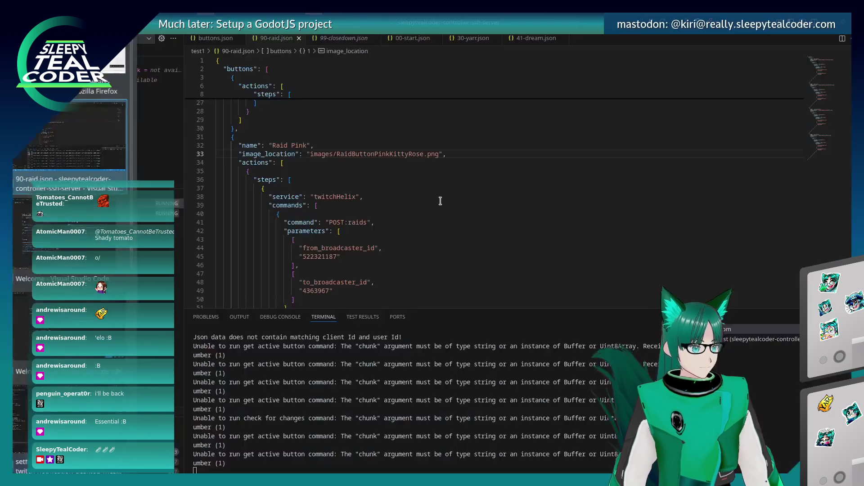
Step: Inspect the Message and MessageBackground nodes in the 3D view and clear their existing grouping
{"action": "key", "text": "alt+Tab"}
{"action": "key", "text": "alt+Tab"}
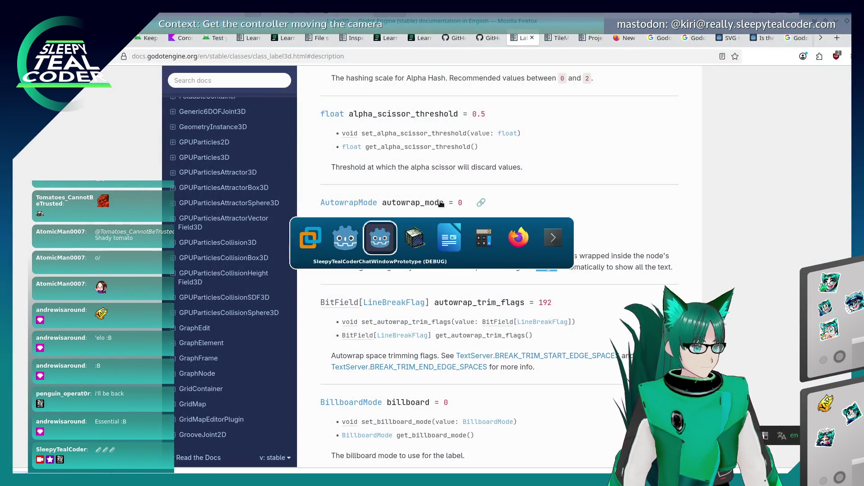
{"action": "key", "text": "alt+Tab"}
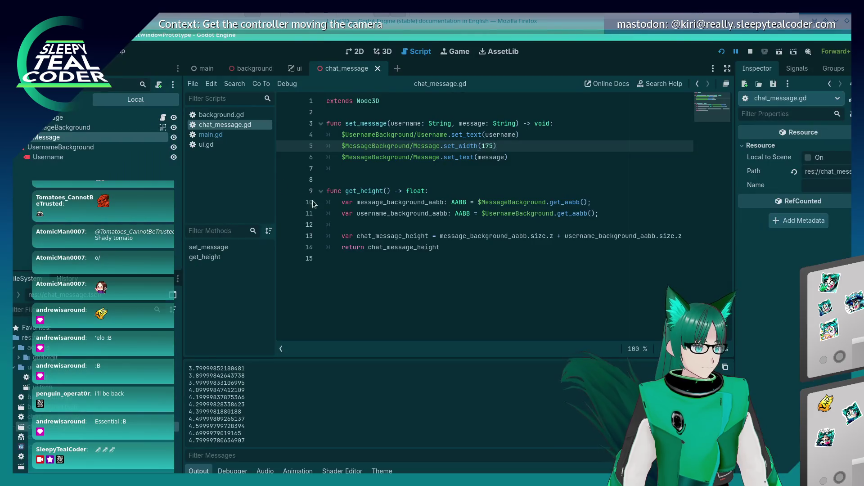
{"action": "left_click", "coordinate": [147, 138]}
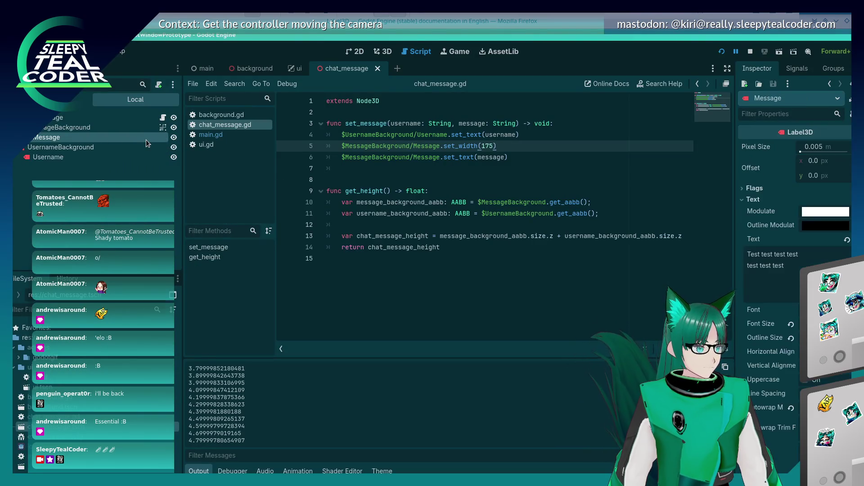
{"action": "left_click", "coordinate": [136, 128]}
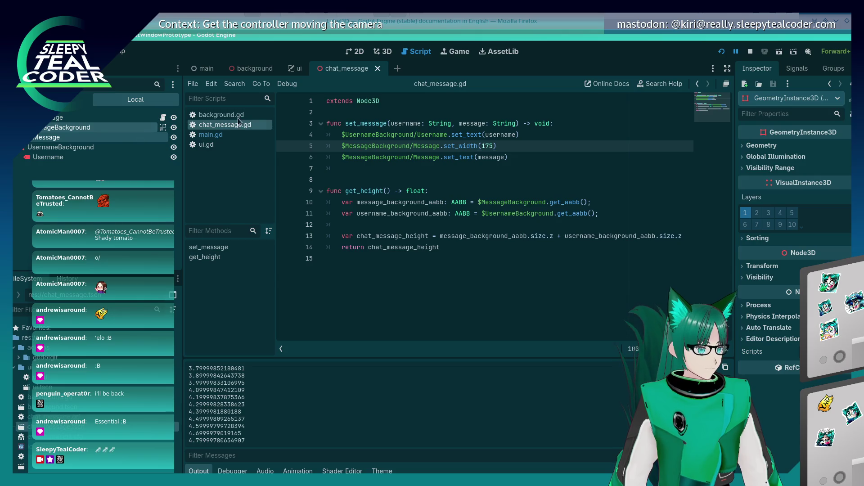
{"action": "left_click", "coordinate": [383, 51]}
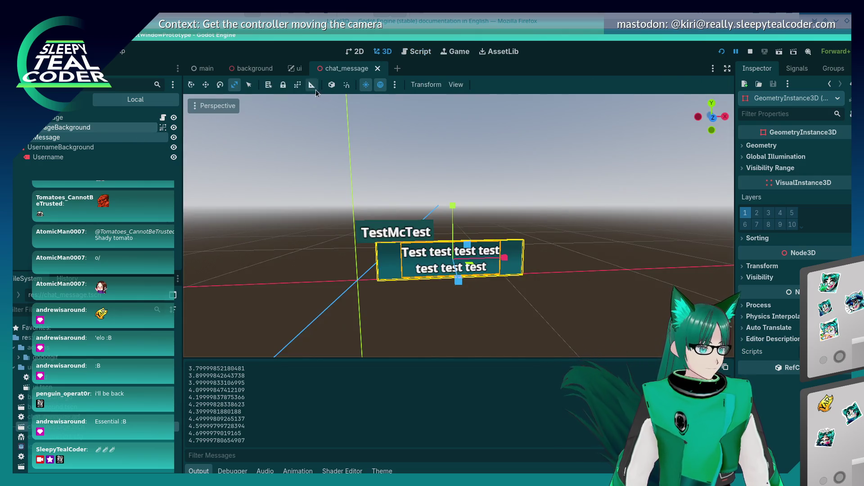
{"action": "left_click", "coordinate": [297, 85]}
{"action": "left_click", "coordinate": [297, 85]}
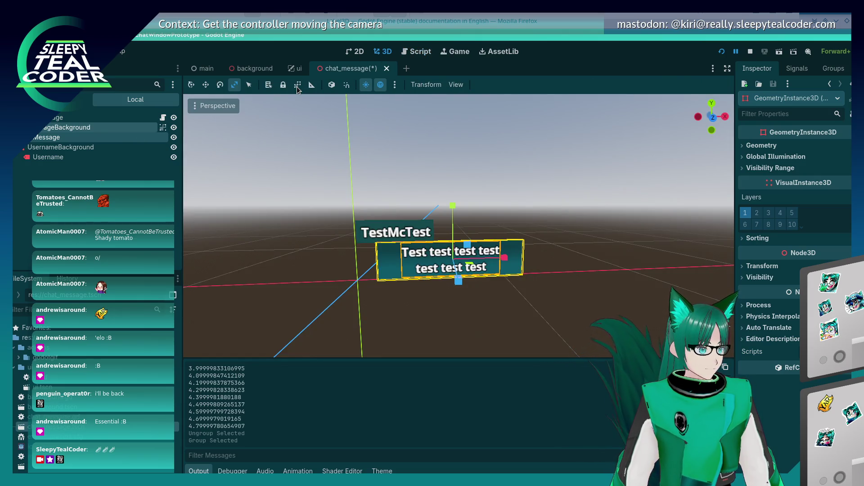
{"action": "left_click", "coordinate": [134, 136]}
{"action": "left_click", "coordinate": [163, 128]}
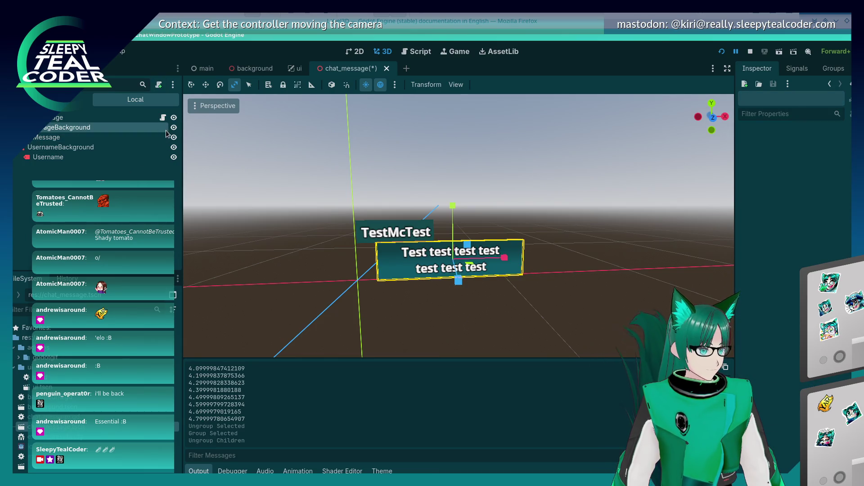
Step: Group MessageBackground with Message, return to Select mode, and run with F5
{"action": "left_click", "coordinate": [166, 129]}
{"action": "left_click", "coordinate": [46, 137], "text": "ctrl"}
{"action": "left_click", "coordinate": [297, 85]}
{"action": "left_click", "coordinate": [512, 196]}
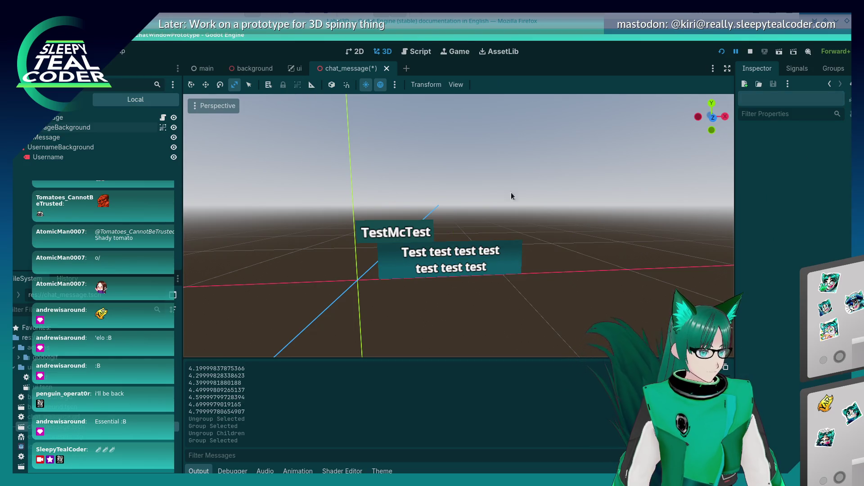
{"action": "left_click", "coordinate": [458, 254]}
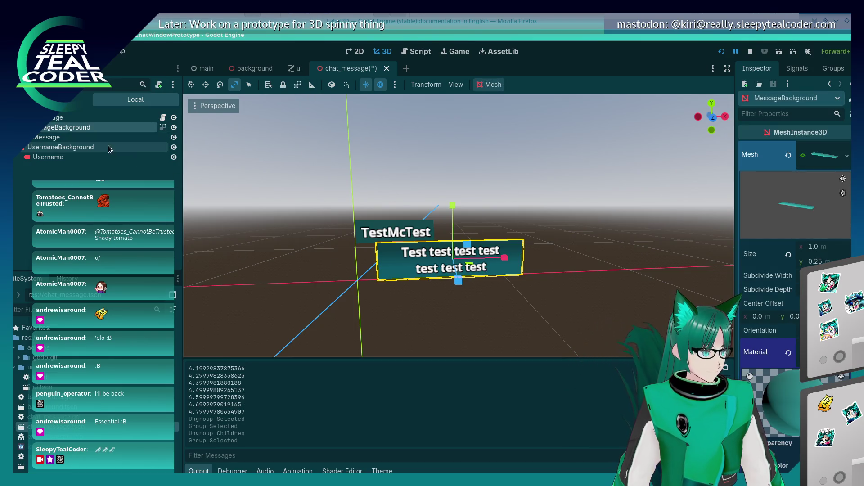
{"action": "left_click", "coordinate": [85, 136]}
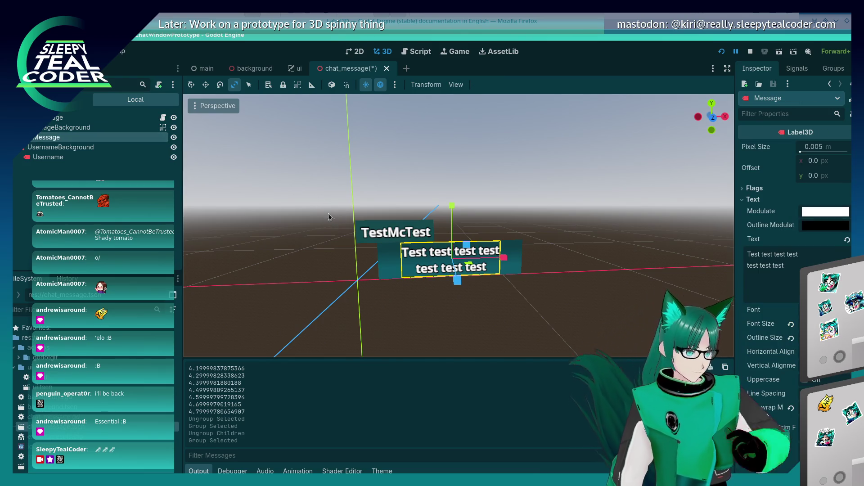
{"action": "left_click", "coordinate": [192, 85]}
{"action": "left_click", "coordinate": [350, 312]}
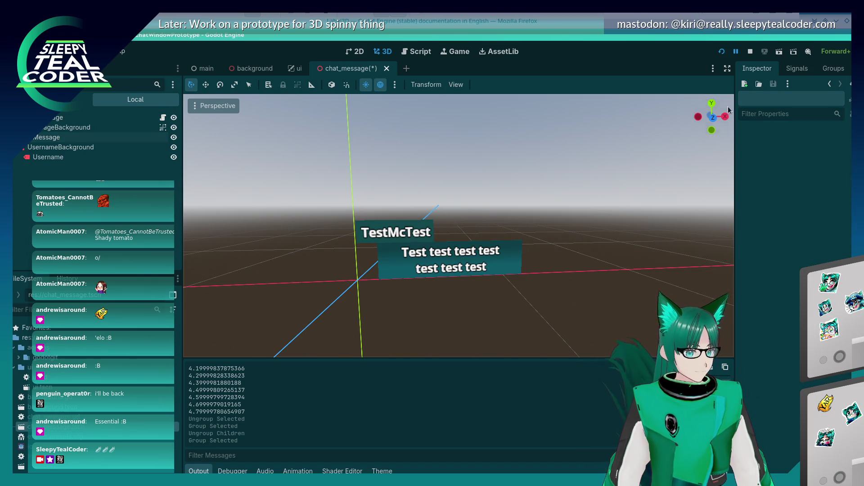
{"action": "key", "text": "F5"}
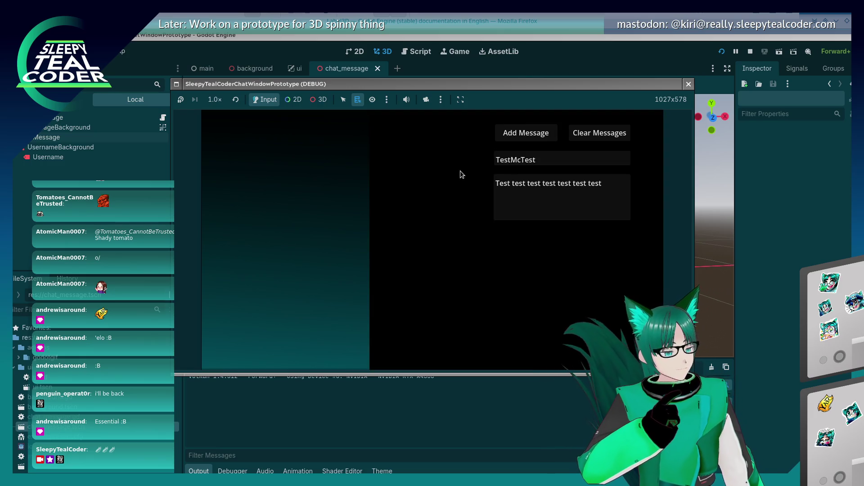
Step: Add two messages, post 'Really looooo…ong message', then close the game with F8
{"action": "left_click", "coordinate": [525, 134]}
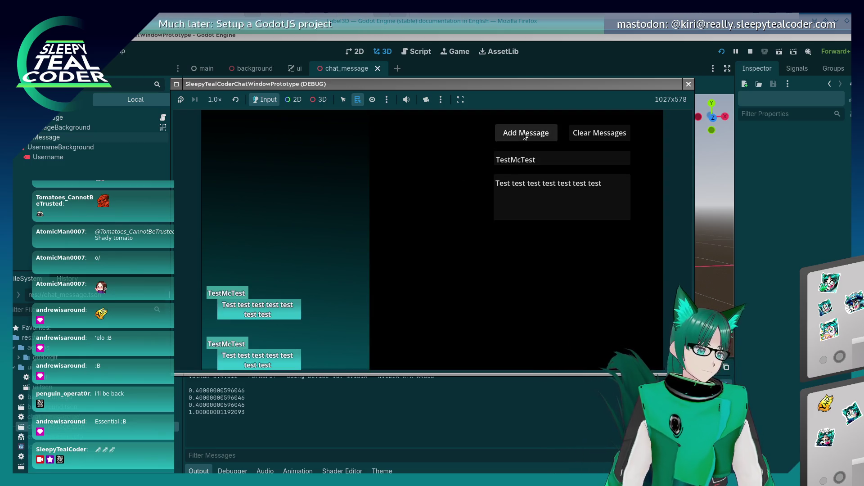
{"action": "left_click", "coordinate": [523, 135]}
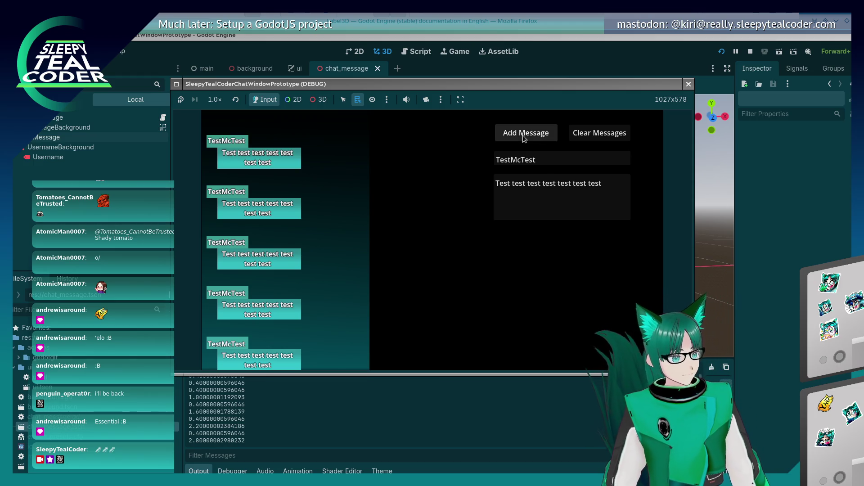
{"action": "left_click_drag", "start_coordinate": [601, 183], "coordinate": [422, 174]}
{"action": "type", "text": "Realy"}
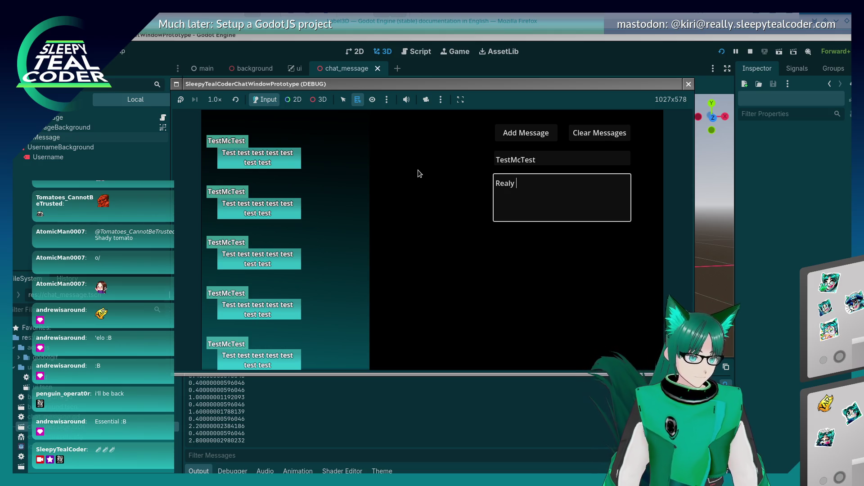
{"action": "key", "text": "BackSpace"}
{"action": "type", "text": "ly looooooooooooooooooooooooooooooooooooooooong message"}
{"action": "left_click", "coordinate": [526, 133]}
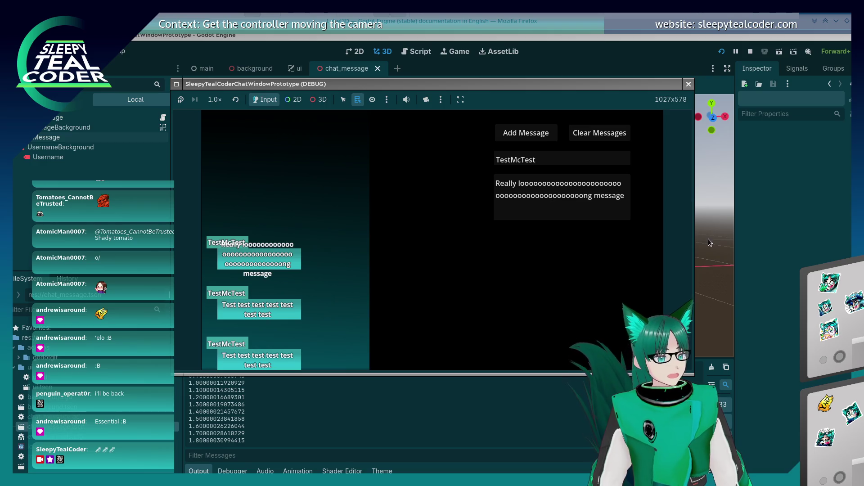
{"action": "key", "text": "F8"}
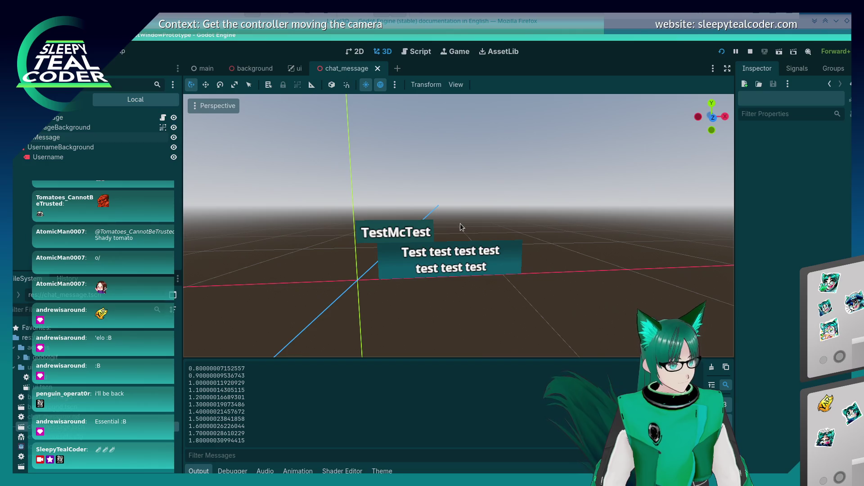
Step: Switch to Firefox, go back to the CPU optimization tutorial, then forward to the Sprite2D class page
{"action": "key", "text": "alt+Tab"}
{"action": "key", "text": "alt+Tab"}
{"action": "key", "text": "alt+Tab"}
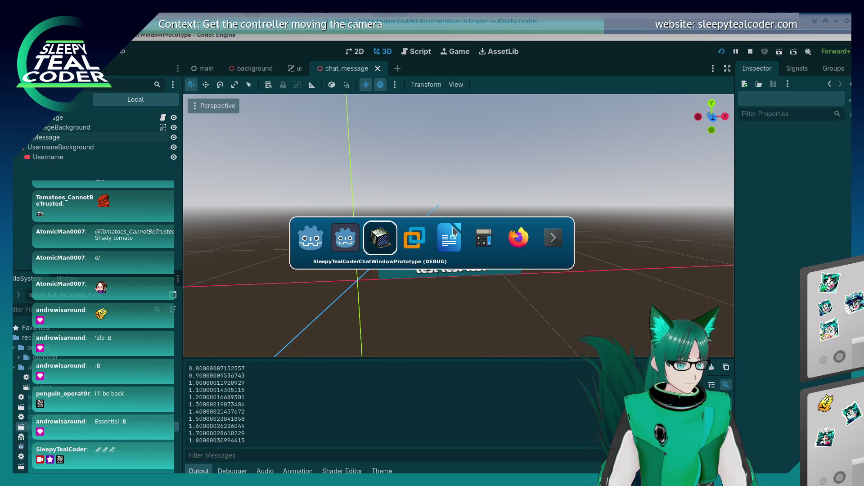
{"action": "key", "text": "alt+Tab"}
{"action": "key", "text": "alt+Tab"}
{"action": "key", "text": "alt+Tab"}
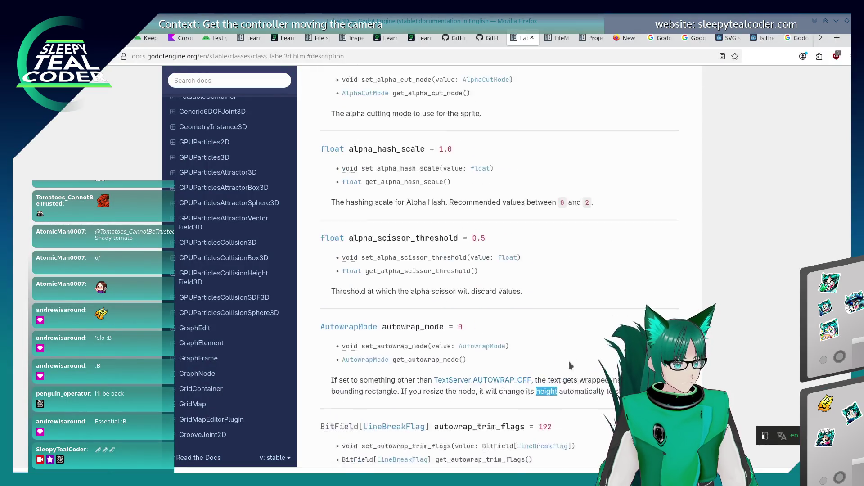
{"action": "scroll", "coordinate": [567, 373], "scroll_direction": "up", "scroll_amount": 3}
{"action": "key", "text": "alt+Left"}
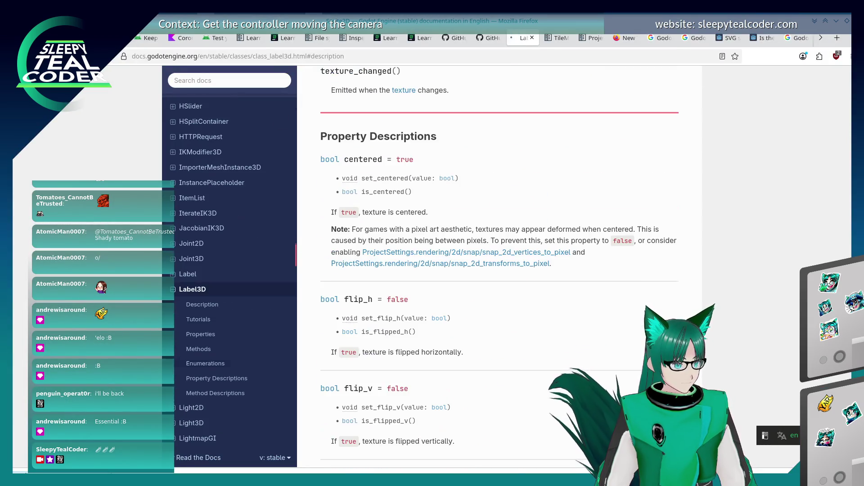
{"action": "key", "text": "alt+Left"}
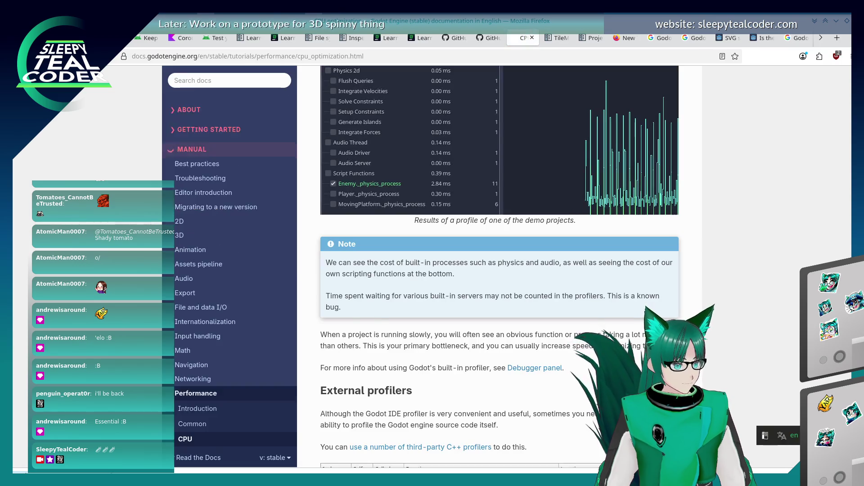
{"action": "scroll", "coordinate": [377, 310], "scroll_direction": "down", "scroll_amount": 3}
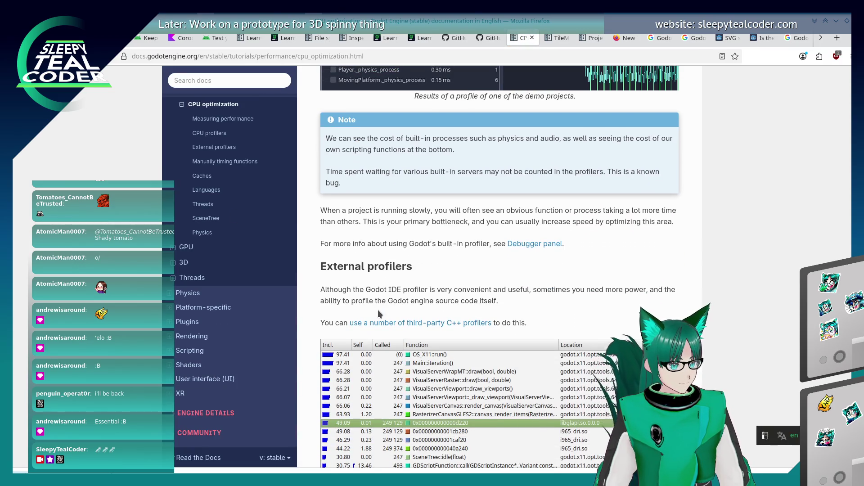
{"action": "scroll", "coordinate": [377, 310], "scroll_direction": "up", "scroll_amount": 3}
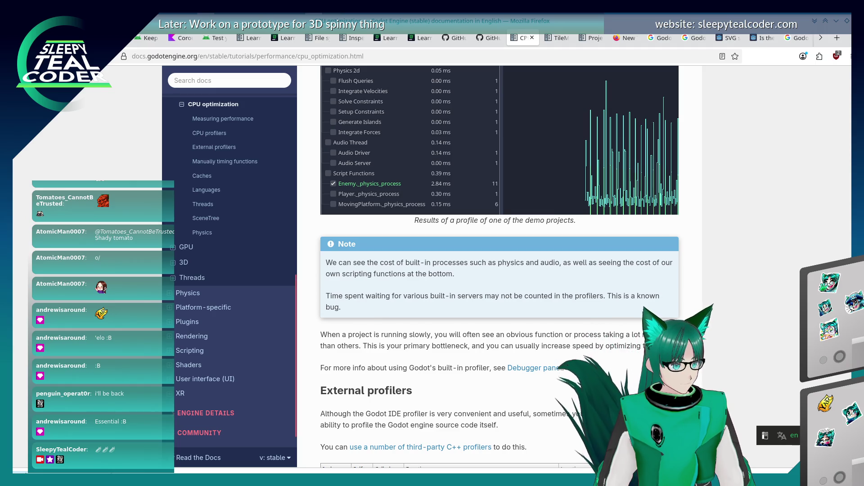
{"action": "key", "text": "alt+Right"}
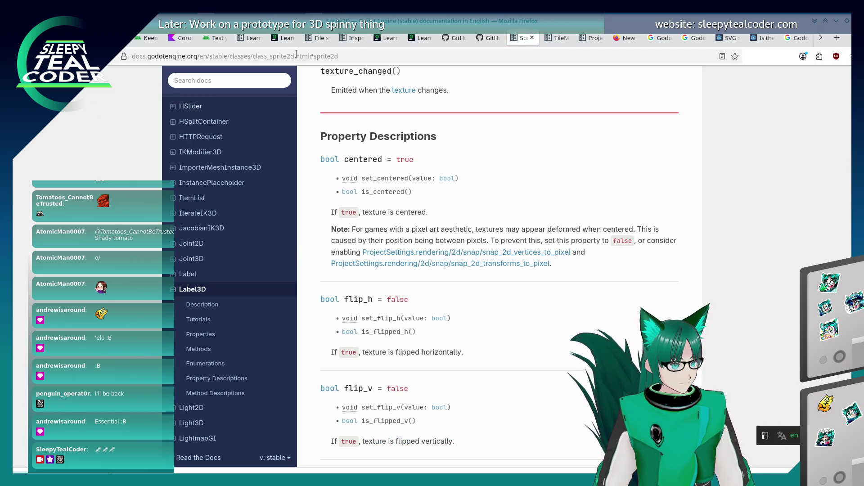
{"action": "left_click", "coordinate": [295, 55]}
Step: Search Google for 'Label3D, height'
{"action": "key", "text": "ctrl+a"}
{"action": "type", "text": "Label"}
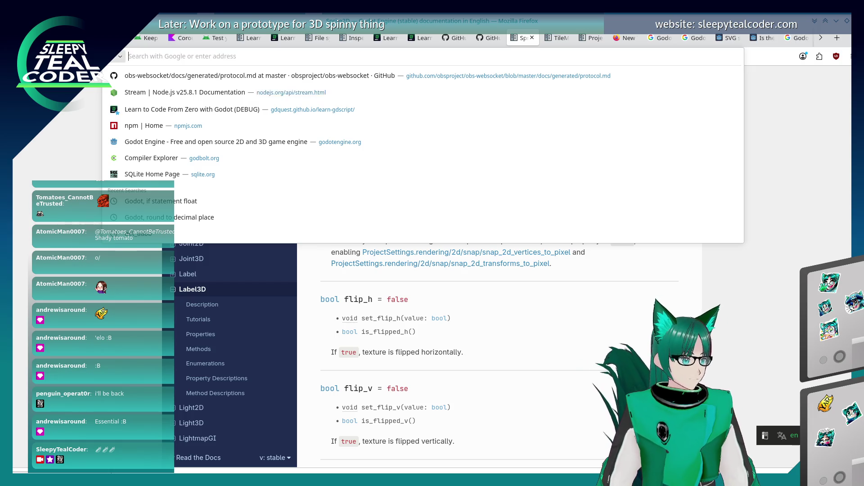
{"action": "type", "text": "3D"}
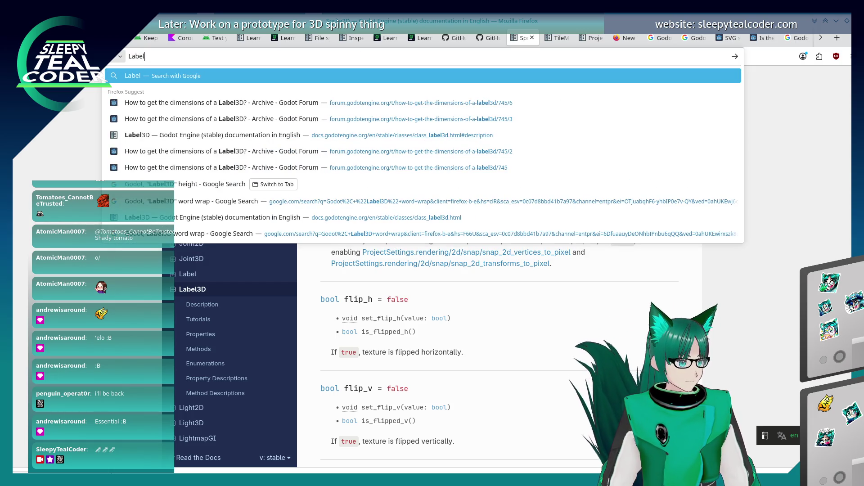
{"action": "type", "text": ", height"}
{"action": "key", "text": "Return"}
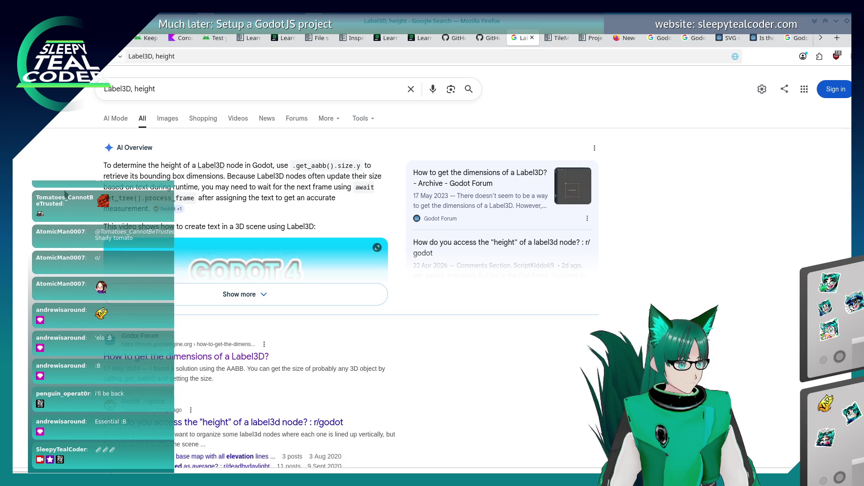
Step: Scroll the results and open the forum thread 'How to get the dimensions of a Label3D?'
{"action": "scroll", "coordinate": [65, 194], "scroll_direction": "down", "scroll_amount": 5}
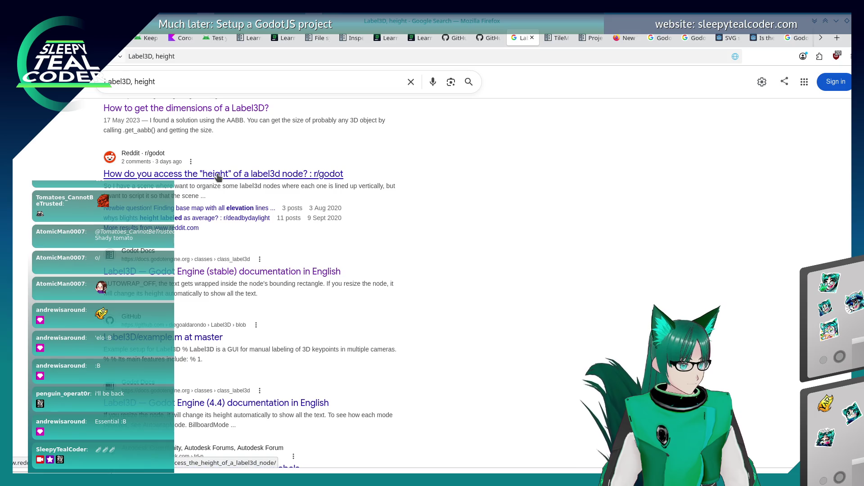
{"action": "scroll", "coordinate": [185, 282], "scroll_direction": "down", "scroll_amount": 1}
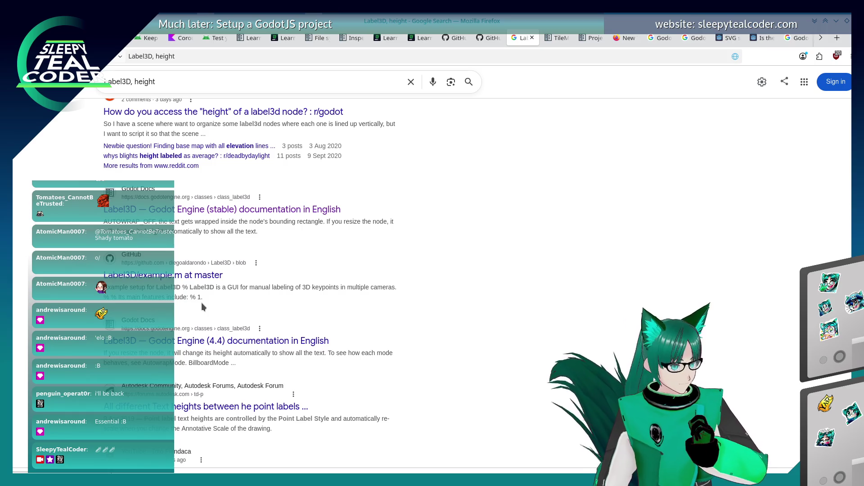
{"action": "scroll", "coordinate": [201, 302], "scroll_direction": "down", "scroll_amount": 1}
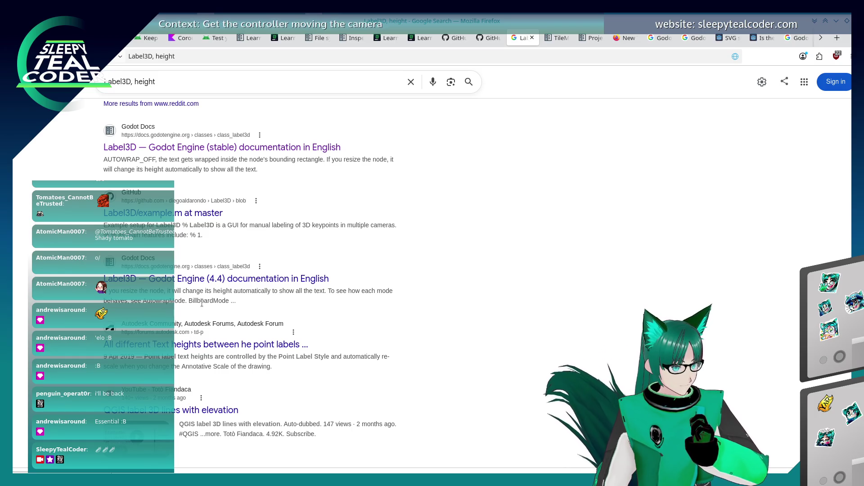
{"action": "scroll", "coordinate": [221, 280], "scroll_direction": "down", "scroll_amount": 2}
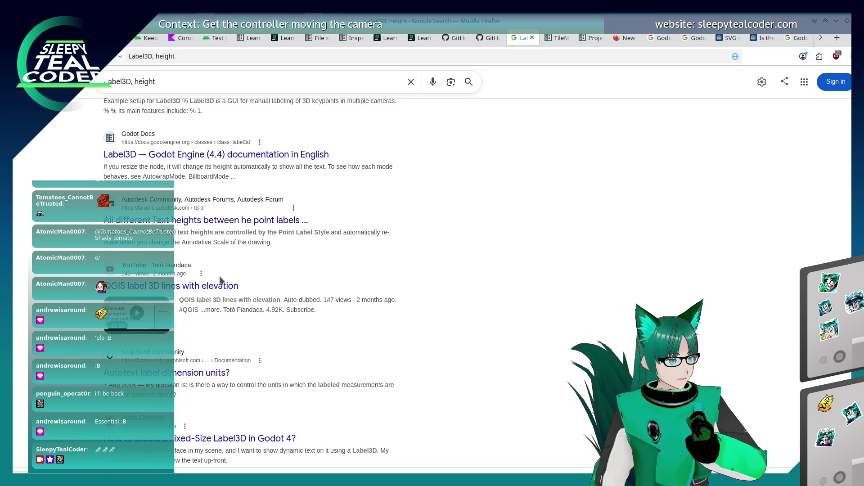
{"action": "scroll", "coordinate": [221, 280], "scroll_direction": "down", "scroll_amount": 3}
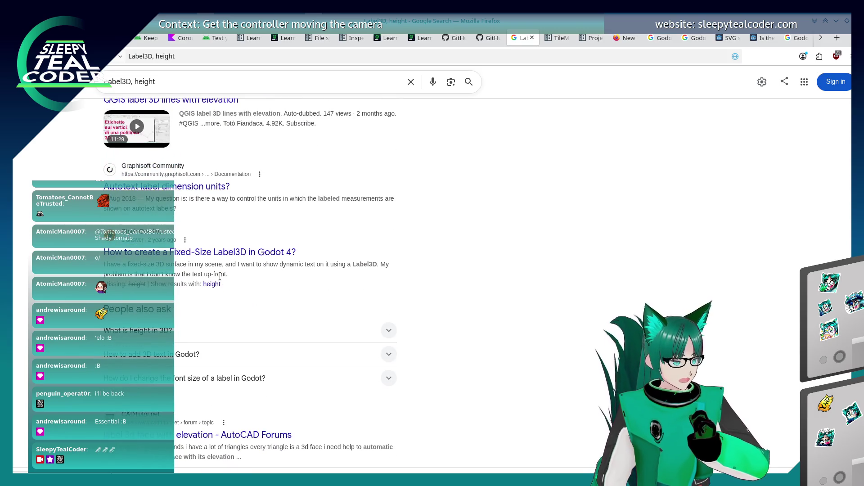
{"action": "scroll", "coordinate": [219, 276], "scroll_direction": "up", "scroll_amount": 9}
{"action": "scroll", "coordinate": [211, 268], "scroll_direction": "down", "scroll_amount": 2}
{"action": "scroll", "coordinate": [210, 267], "scroll_direction": "up", "scroll_amount": 1}
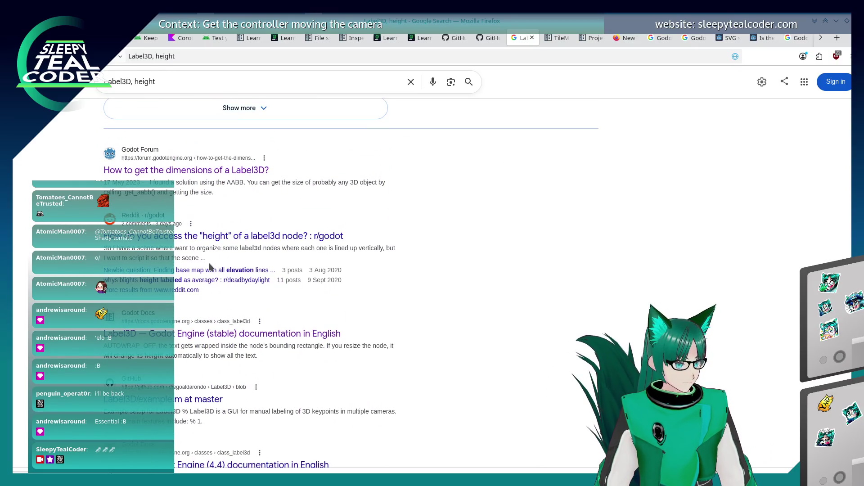
{"action": "scroll", "coordinate": [210, 268], "scroll_direction": "down", "scroll_amount": 1}
{"action": "left_click", "coordinate": [225, 109]}
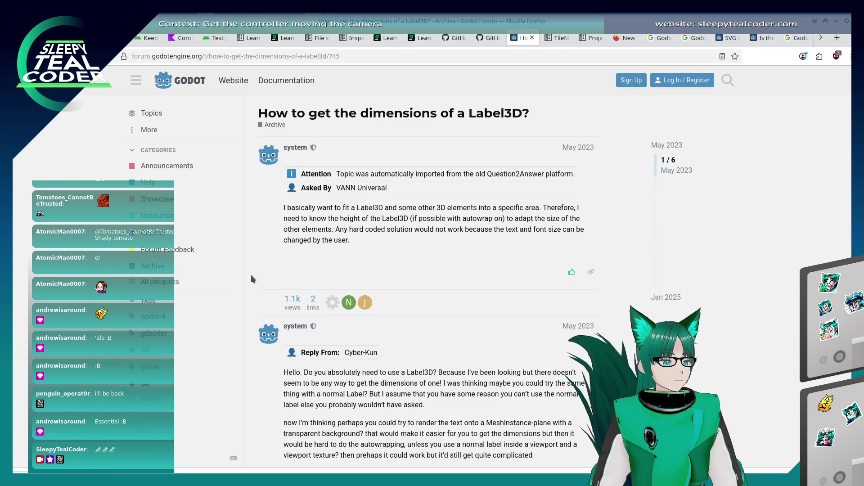
Step: Find the reply recommending Label3D.get_aabb().size, then switch back to the Godot editor
{"action": "scroll", "coordinate": [252, 275], "scroll_direction": "down", "scroll_amount": 2}
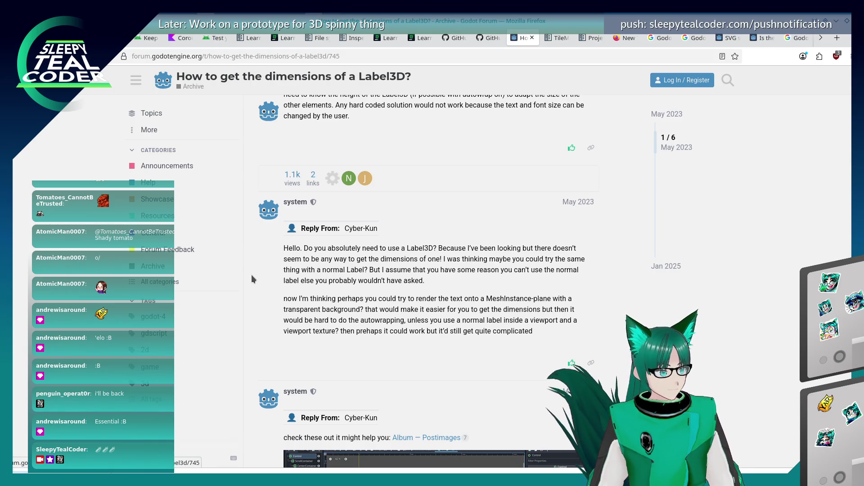
{"action": "scroll", "coordinate": [251, 275], "scroll_direction": "down", "scroll_amount": 15}
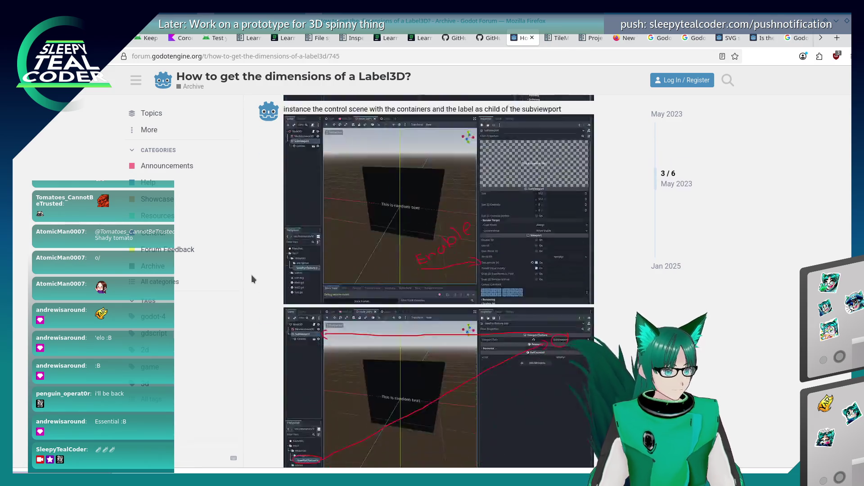
{"action": "scroll", "coordinate": [251, 275], "scroll_direction": "up", "scroll_amount": 5}
{"action": "key", "text": "Return"}
{"action": "key", "text": "Return"}
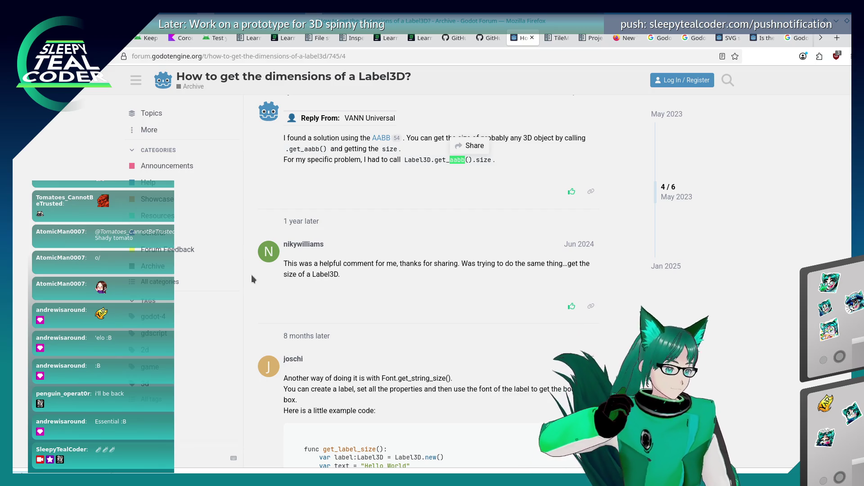
{"action": "left_click", "coordinate": [344, 178]}
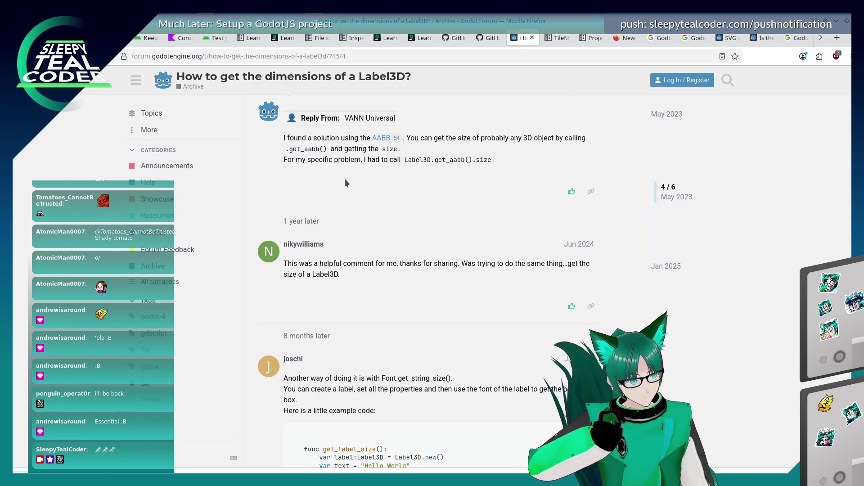
{"action": "key", "text": "alt+Tab"}
{"action": "key", "text": "alt+Tab"}
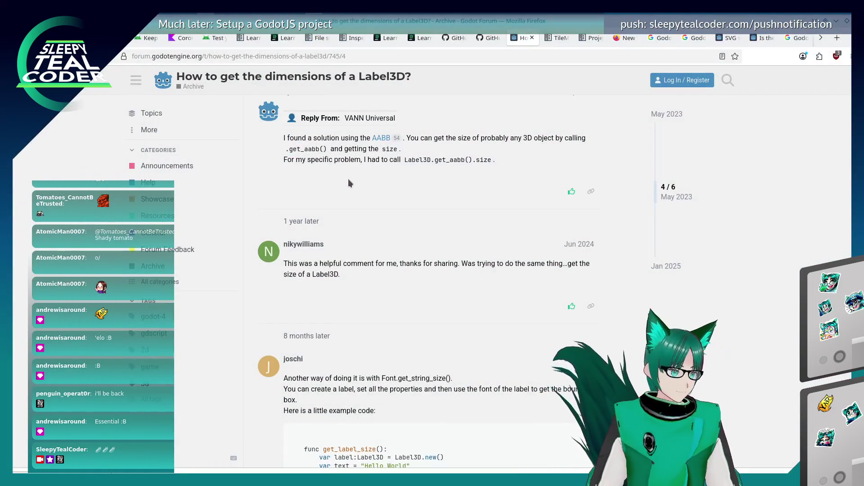
{"action": "key", "text": "alt+Tab"}
{"action": "key", "text": "alt+Tab"}
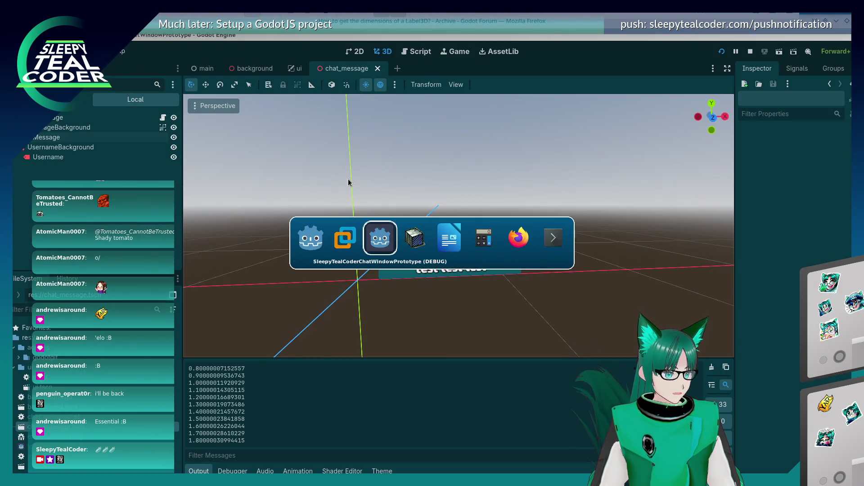
Step: In chat_message.gd, add $MessageBackground/Message.get_aabb().size on line 7 and save
{"action": "left_click", "coordinate": [556, 55]}
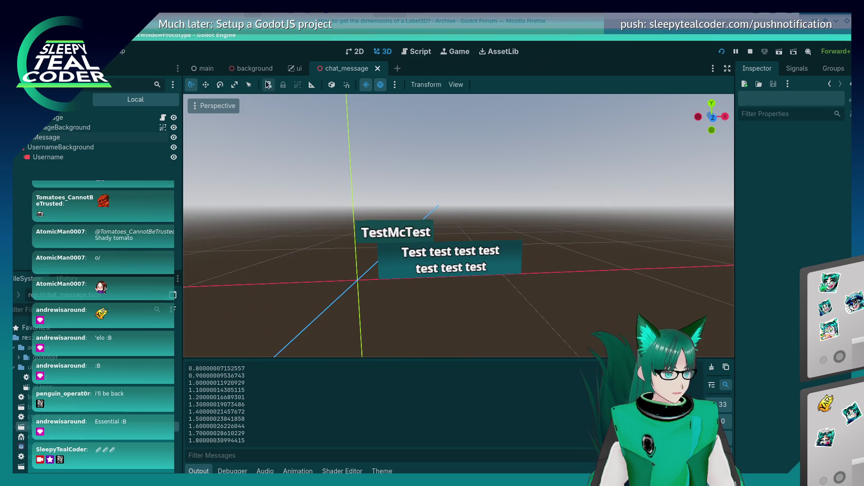
{"action": "left_click", "coordinate": [411, 53]}
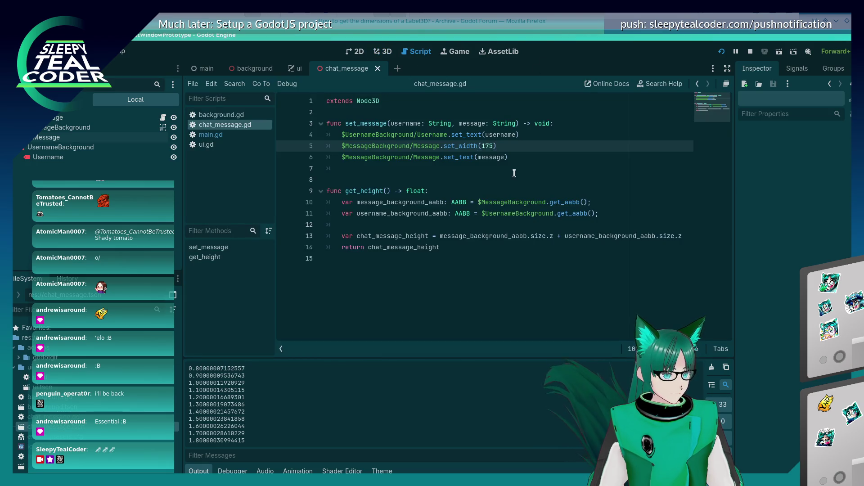
{"action": "left_click", "coordinate": [526, 160]}
{"action": "key", "text": "shift+Home"}
{"action": "key", "text": "ctrl+c"}
{"action": "key", "text": "Down"}
{"action": "key", "text": "ctrl+v"}
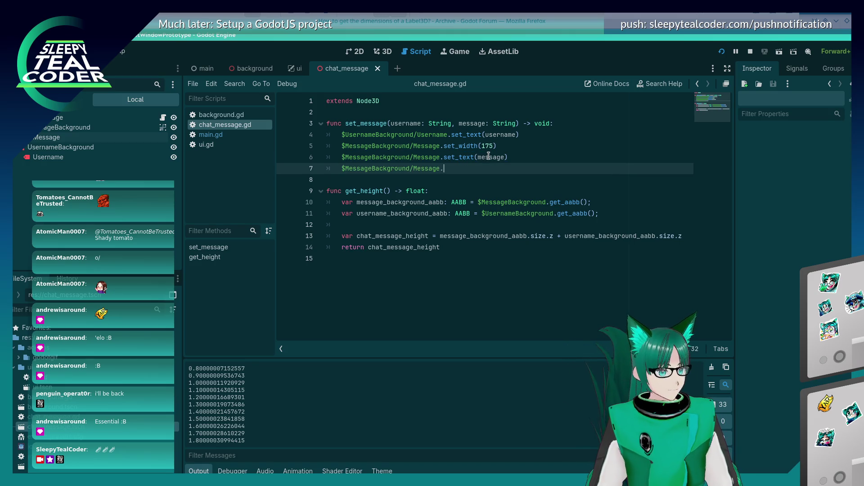
{"action": "type", "text": "get_aabb"}
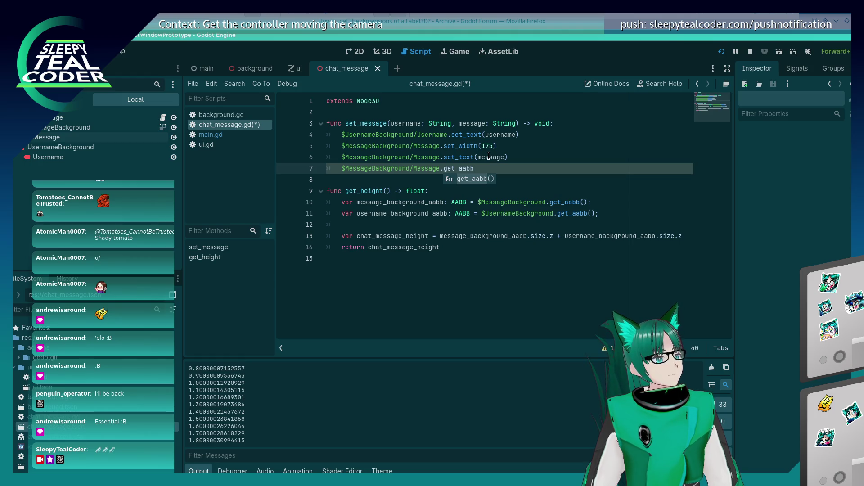
{"action": "key", "text": "Return"}
{"action": "type", "text": ".s"}
{"action": "key", "text": "ctrl+s"}
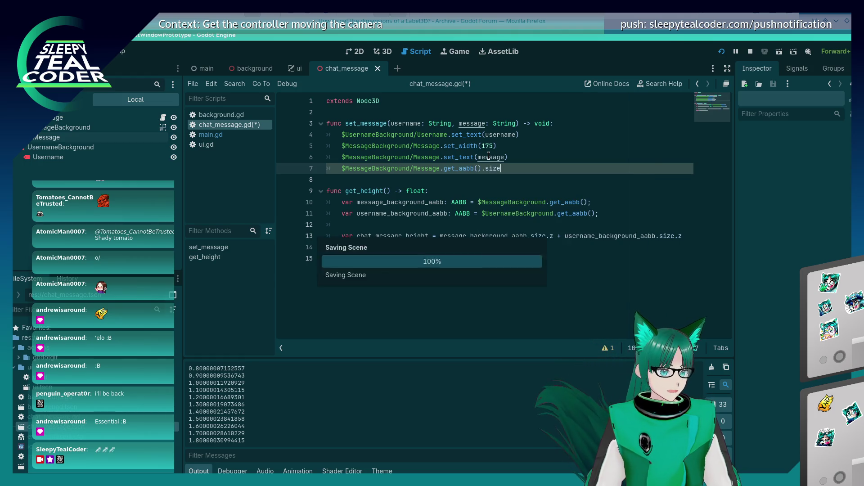
Step: Wrap line 7 as print(str($MessageBackground/Message.get_aabb().size)) and run the game
{"action": "key", "text": "Home"}
{"action": "type", "text": "print("}
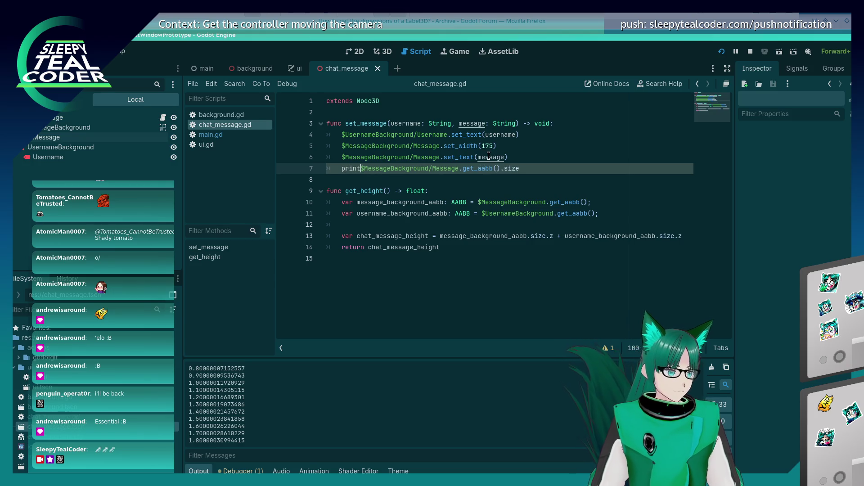
{"action": "key", "text": "Delete"}
{"action": "type", "text": "st"}
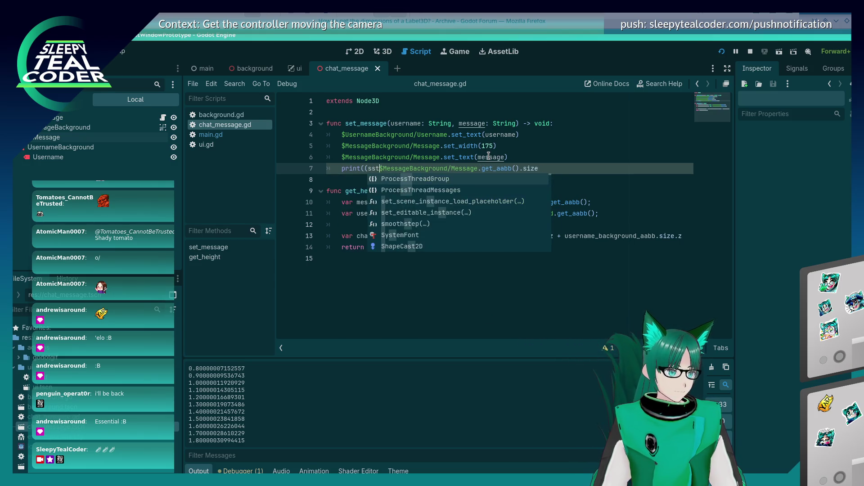
{"action": "key", "text": "Escape"}
{"action": "type", "text": "r("}
{"action": "key", "text": "End"}
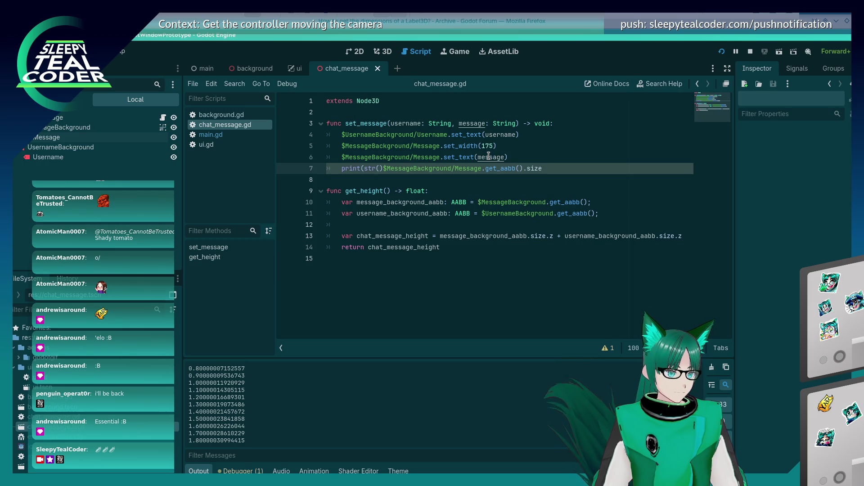
{"action": "key", "text": "Right"}
{"action": "key", "text": "Right"}
{"action": "key", "text": "Delete"}
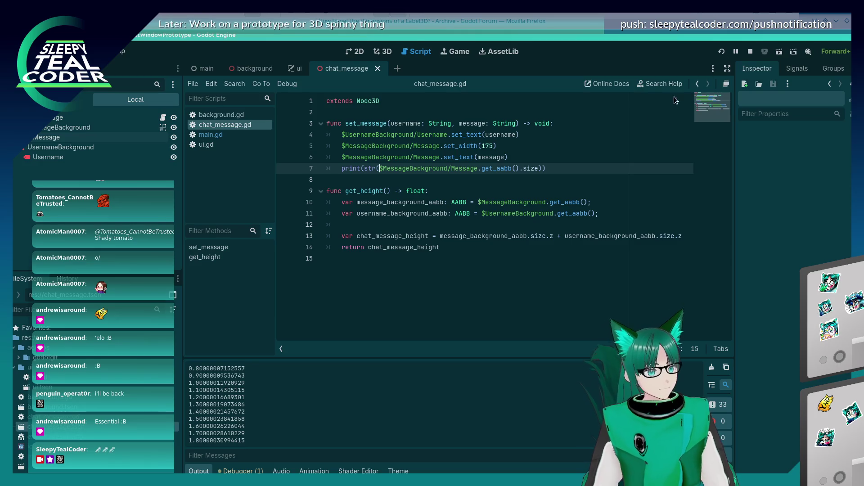
{"action": "key", "text": "F5"}
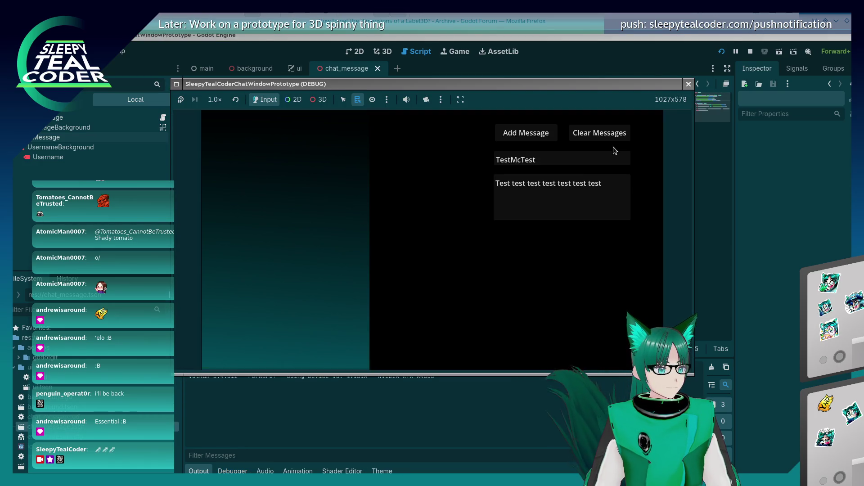
Step: Add four TestMcTest chat messages, then post an 'Aa' message
{"action": "left_click", "coordinate": [544, 135]}
{"action": "left_click", "coordinate": [544, 135]}
{"action": "left_click", "coordinate": [544, 135]}
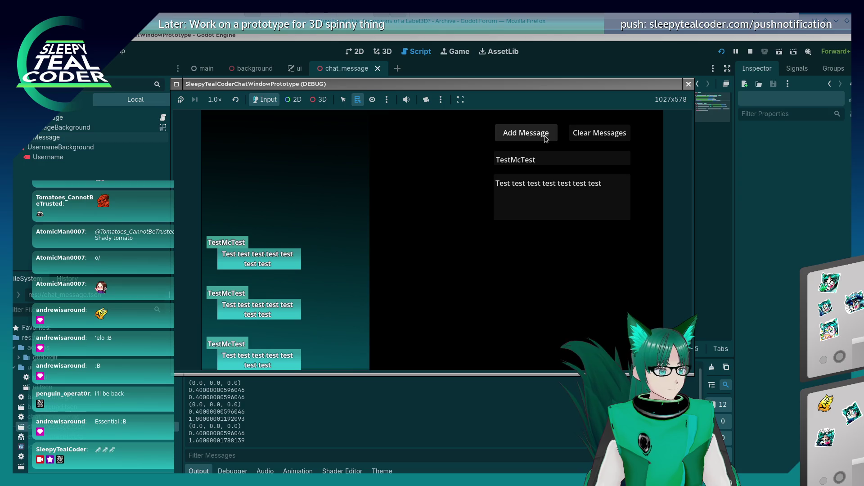
{"action": "left_click", "coordinate": [544, 135]}
{"action": "left_click", "coordinate": [545, 135]}
{"action": "left_click", "coordinate": [545, 135]}
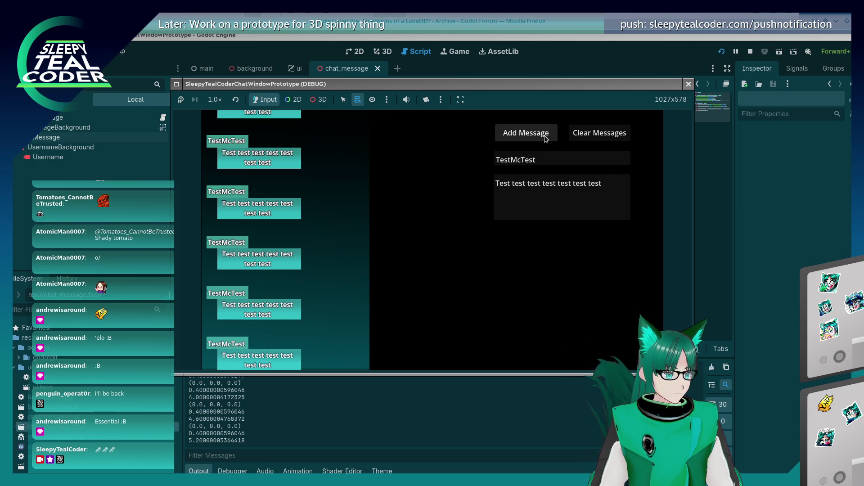
{"action": "left_click", "coordinate": [621, 175]}
{"action": "key", "text": "ctrl+a"}
{"action": "type", "text": "Aa"}
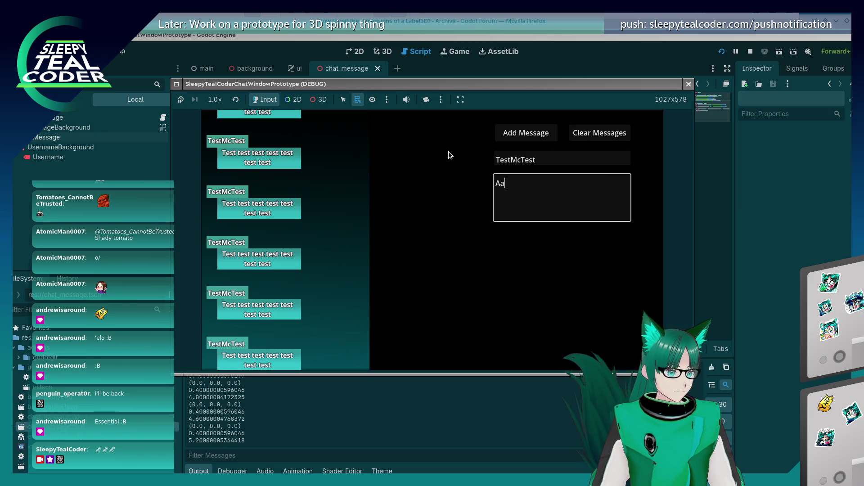
{"action": "left_click", "coordinate": [523, 134]}
Step: Post a very long string of b's as a message, then close the game window
{"action": "left_click", "coordinate": [535, 187]}
{"action": "key", "text": "ctrl+a"}
{"action": "type", "text": "bbbbbbbbbbbbb"}
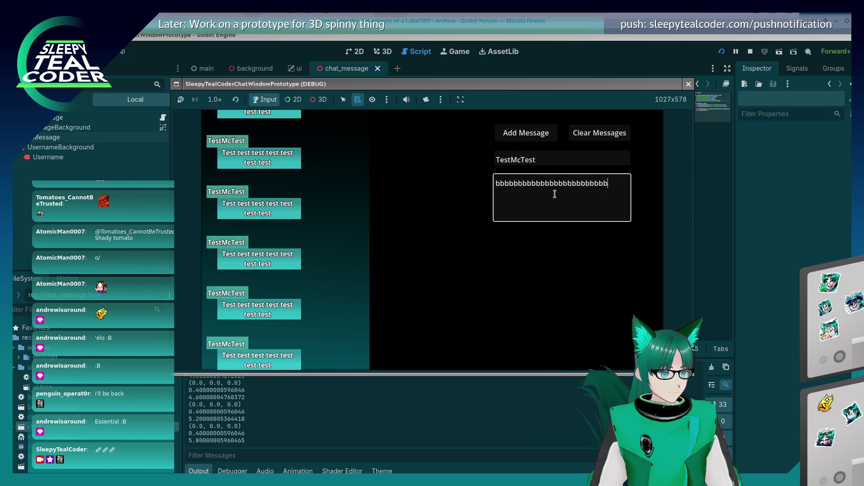
{"action": "type", "text": "bbbbbbbbbbbbbbbbbbbbbbbbbbbbbbbbbbbbbbbbbbbbbbbbbbbbbbbbbbbbbbbbbbbbbbbbbbbbb"}
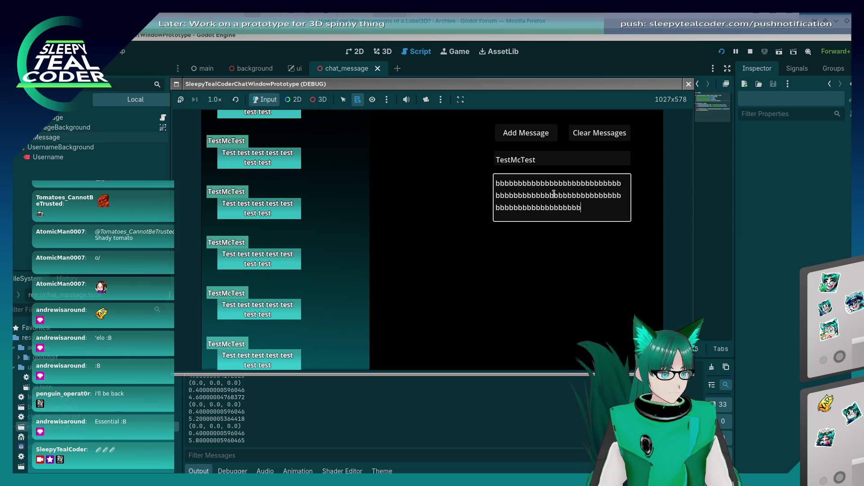
{"action": "type", "text": "bbbbbbbbbbbbbbbbbbbbbbbbbbb"}
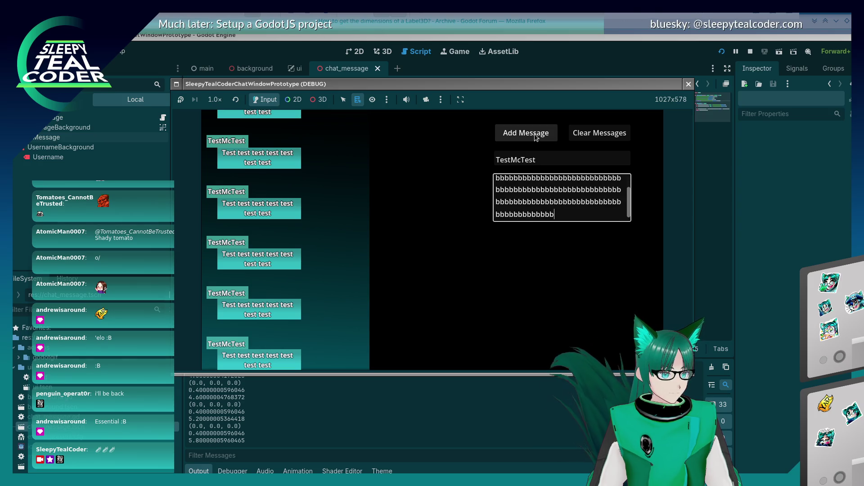
{"action": "left_click", "coordinate": [536, 137]}
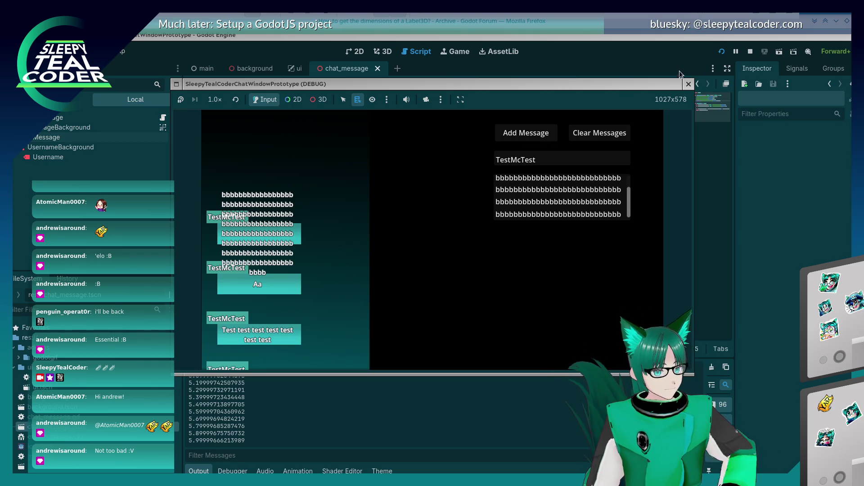
{"action": "left_click", "coordinate": [689, 85]}
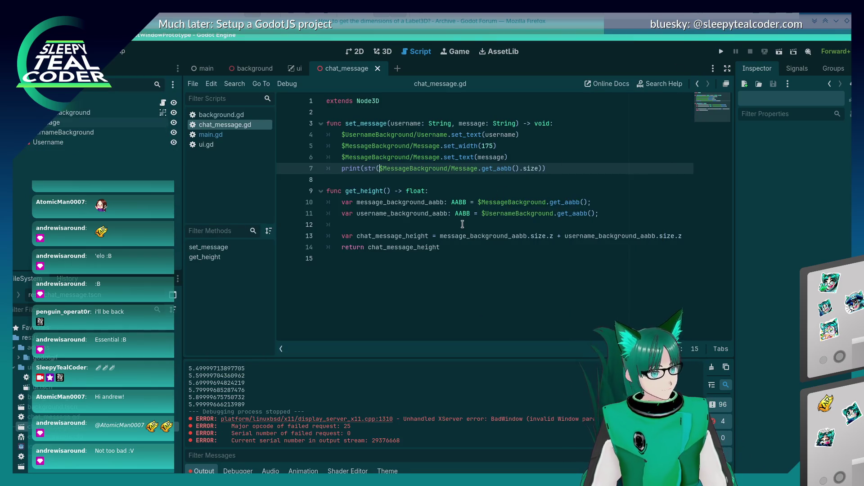
Step: Place the caret on line 9 of chat_message.gd without editing it
{"action": "left_click", "coordinate": [463, 224]}
{"action": "left_click", "coordinate": [477, 186]}
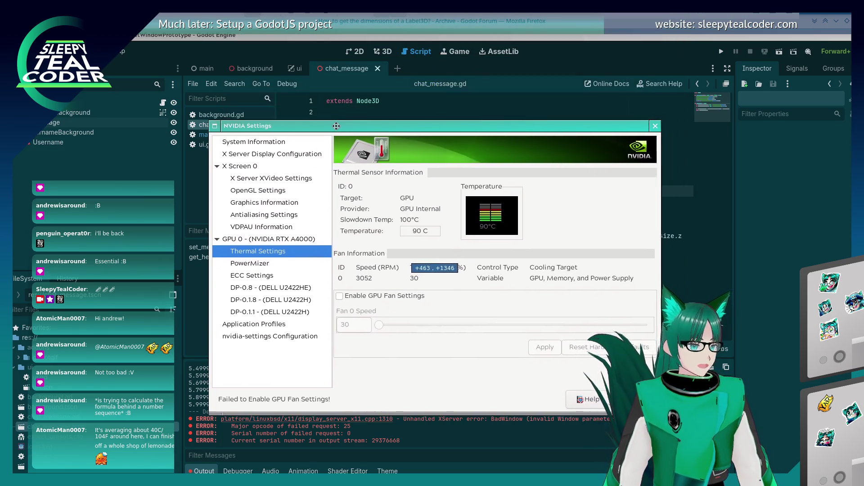
Step: Move the NVIDIA Settings window aside, check the 90 C GPU temperature, and close it
{"action": "left_click", "coordinate": [318, 134]}
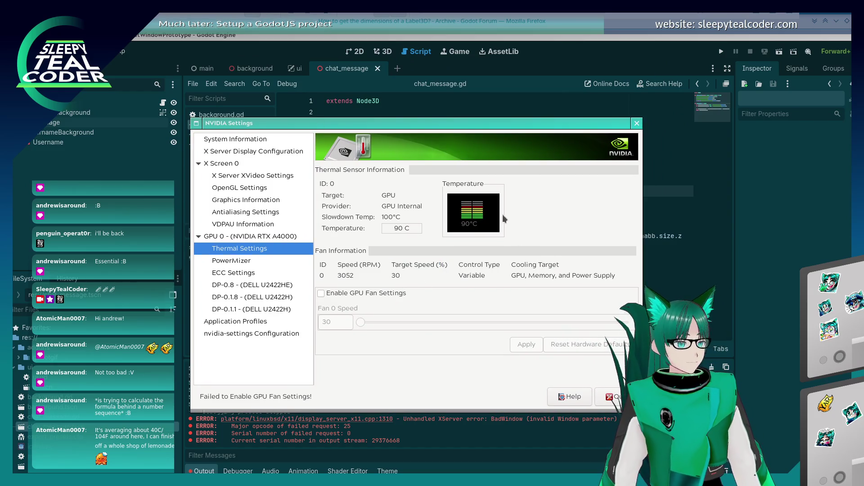
{"action": "mouse_move", "coordinate": [463, 222]}
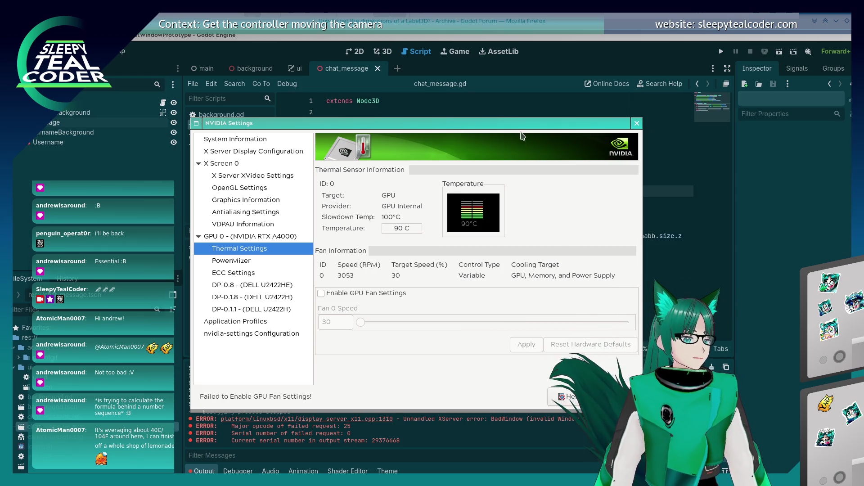
{"action": "key", "text": "alt+F4"}
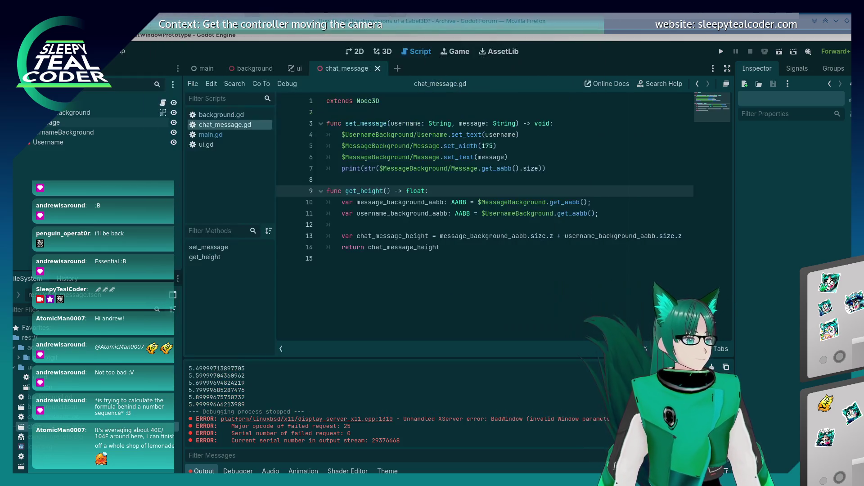
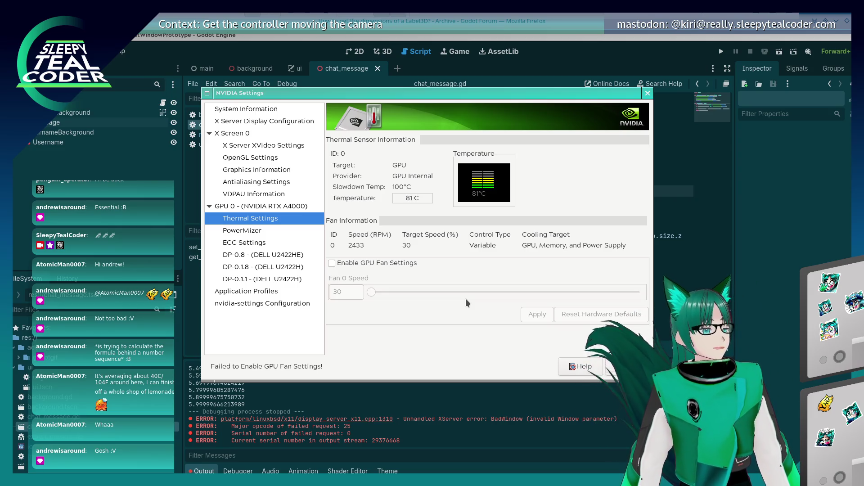
Step: Move the NVIDIA Settings window off screen and return to chat_message.gd, placing the caret on lines 13 and 7
{"action": "left_click_drag", "start_coordinate": [428, 96], "coordinate": [428, 0]}
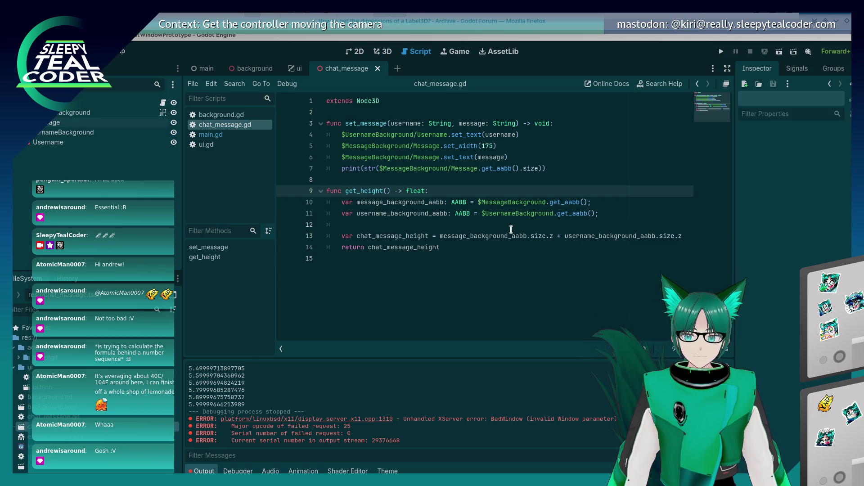
{"action": "left_click", "coordinate": [382, 236]}
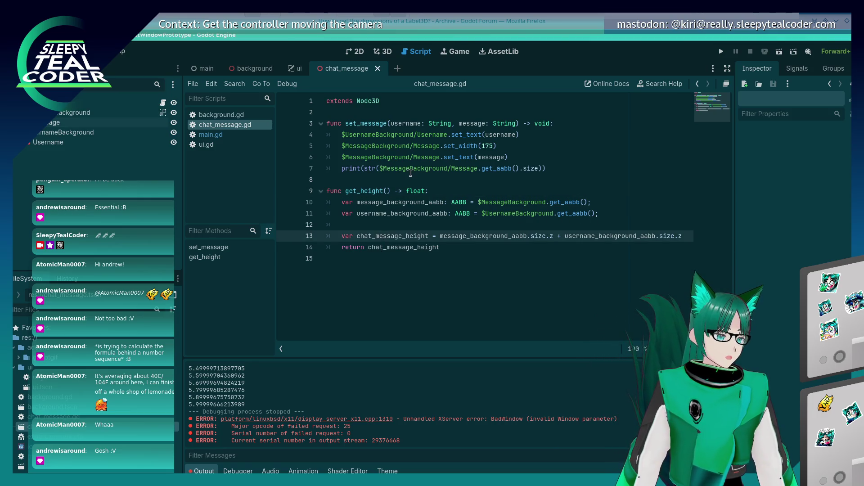
{"action": "left_click", "coordinate": [421, 168]}
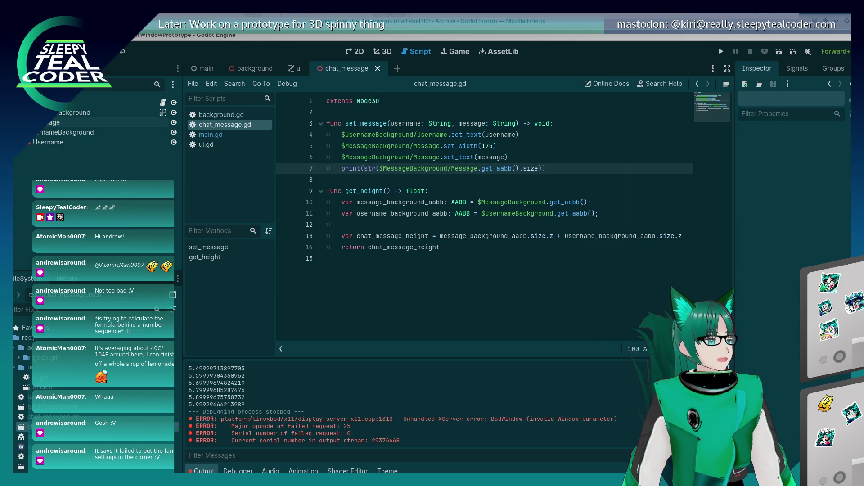
{"action": "key", "text": "alt+Tab"}
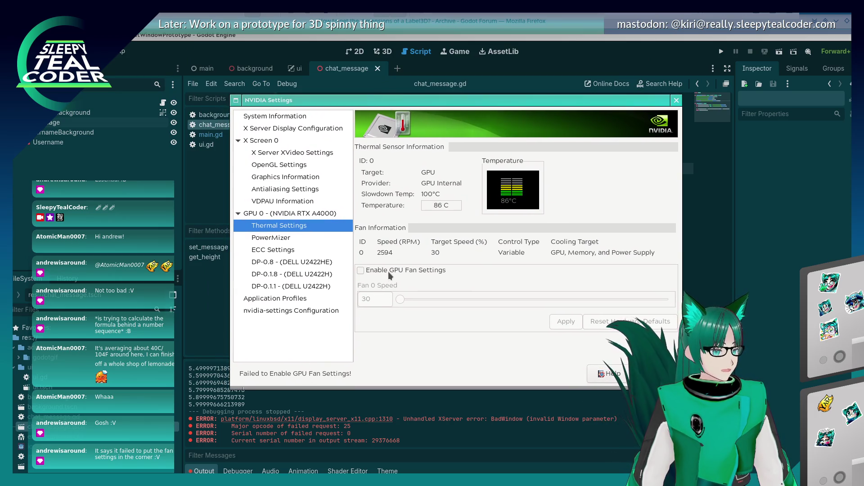
{"action": "left_click", "coordinate": [390, 275]}
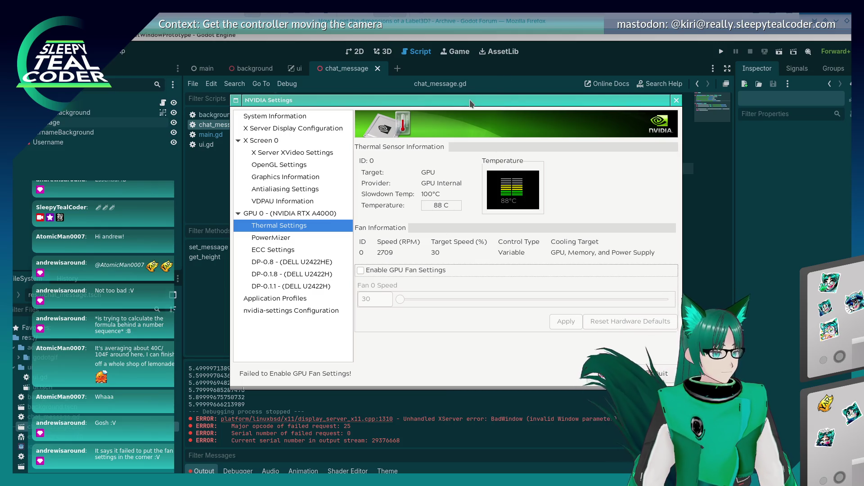
{"action": "key", "text": "ctrl+q"}
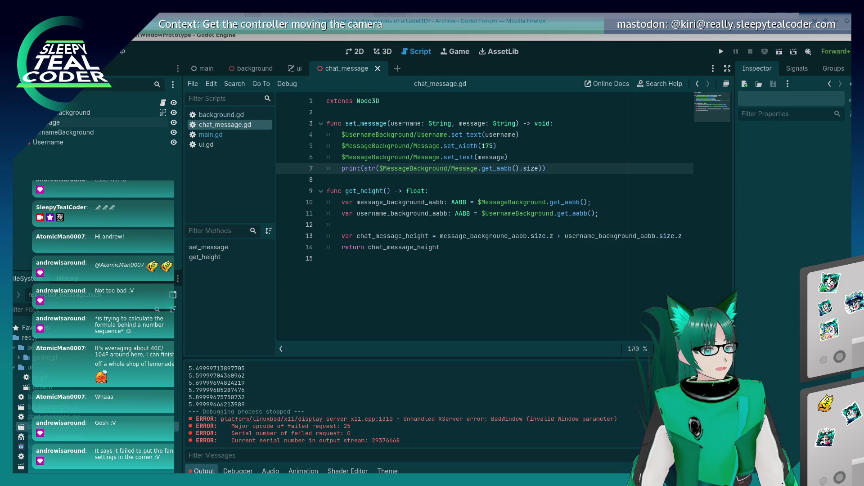
{"action": "left_click", "coordinate": [518, 244]}
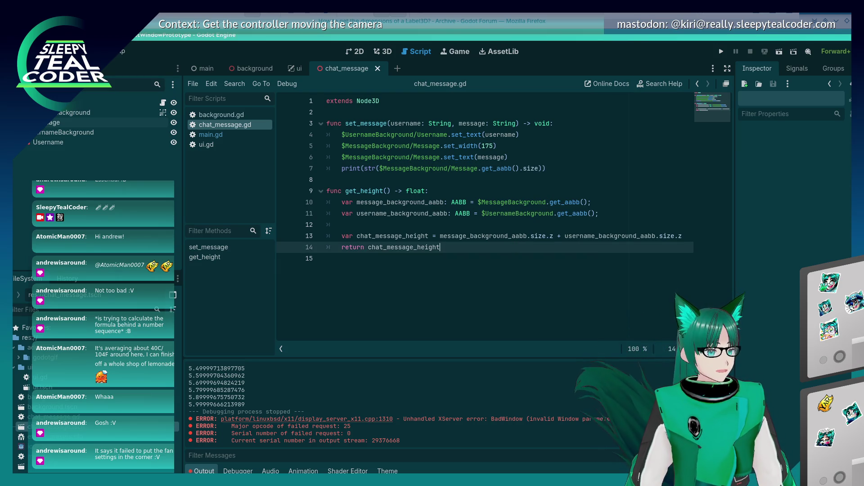
{"action": "left_click", "coordinate": [559, 192]}
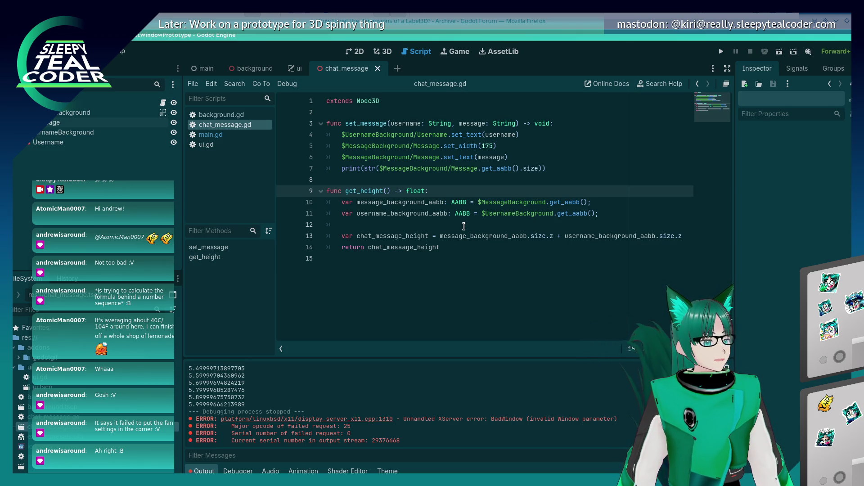
{"action": "left_click", "coordinate": [500, 169]}
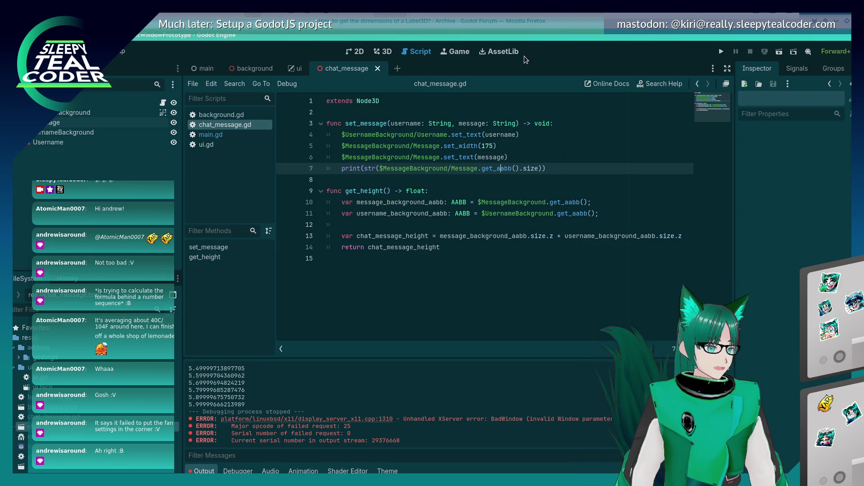
{"action": "left_click", "coordinate": [534, 15]}
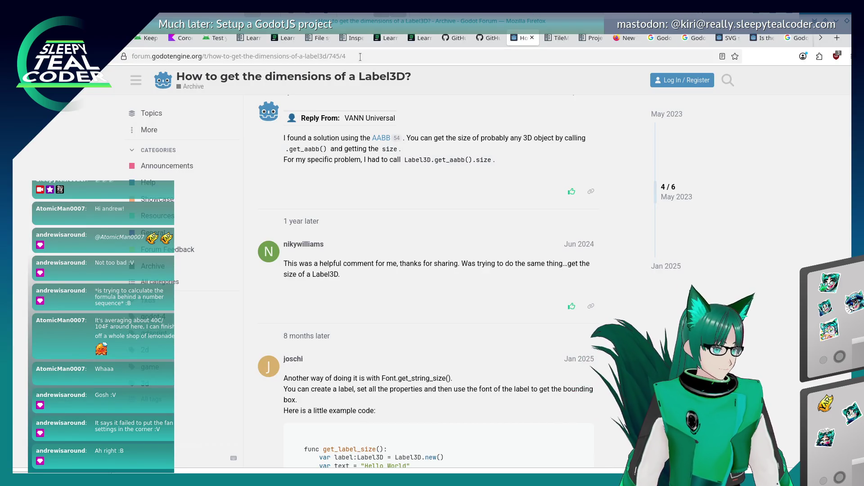
Step: Search the web for 'Godot Label3D get_aabb not working'
{"action": "left_click", "coordinate": [360, 57]}
{"action": "type", "text": "Label3"}
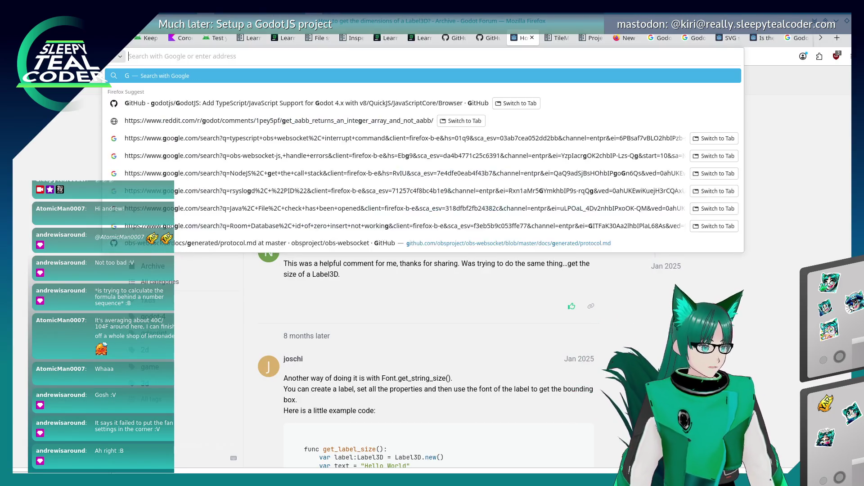
{"action": "type", "text": "D"}
{"action": "key", "text": "Home"}
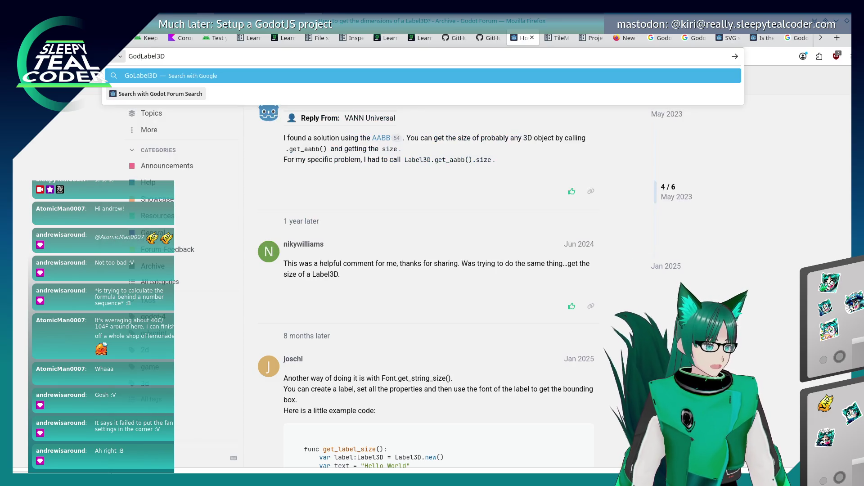
{"action": "type", "text": "Godot"}
{"action": "key", "text": "End"}
{"action": "type", "text": "get_aab"}
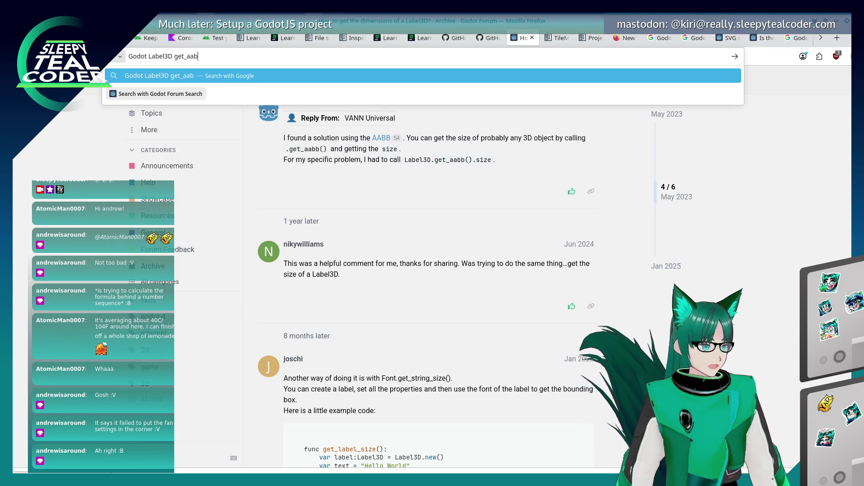
{"action": "type", "text": "b not working"}
{"action": "key", "text": "Return"}
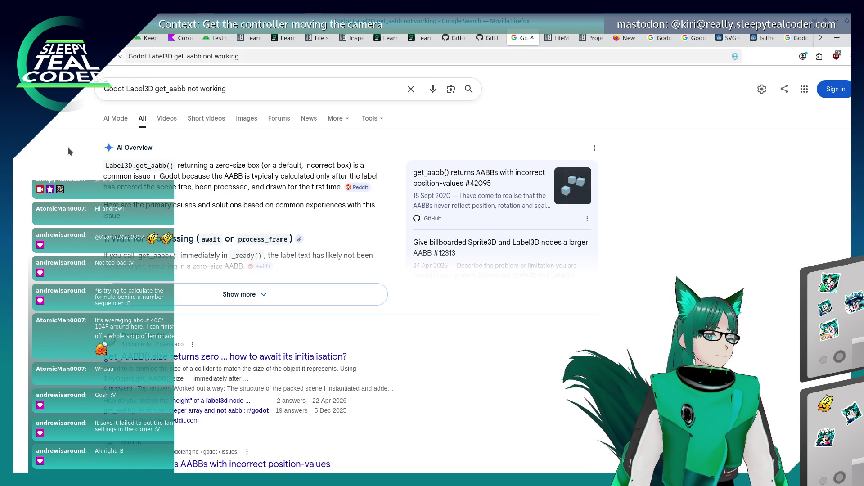
Step: Close the results tab and go back to Godot, selecting 'Message' in line 7's node path
{"action": "left_click", "coordinate": [532, 37]}
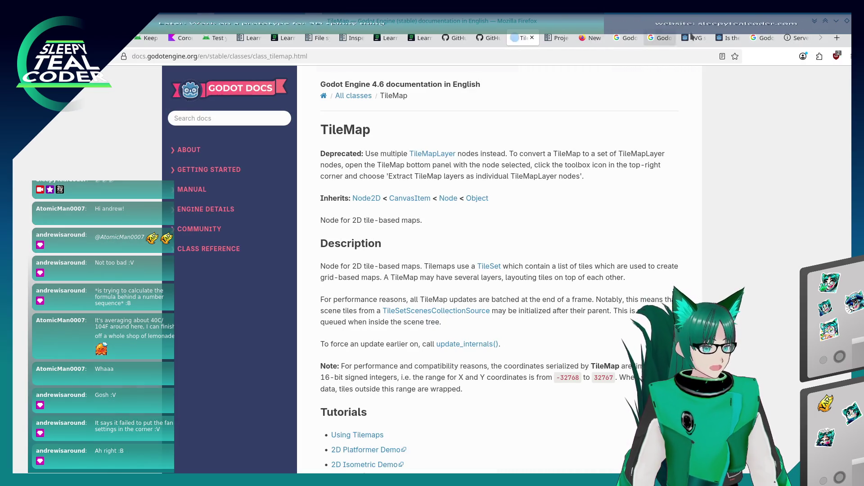
{"action": "key", "text": "alt+Tab"}
{"action": "left_click_drag", "start_coordinate": [451, 168], "coordinate": [477, 168]}
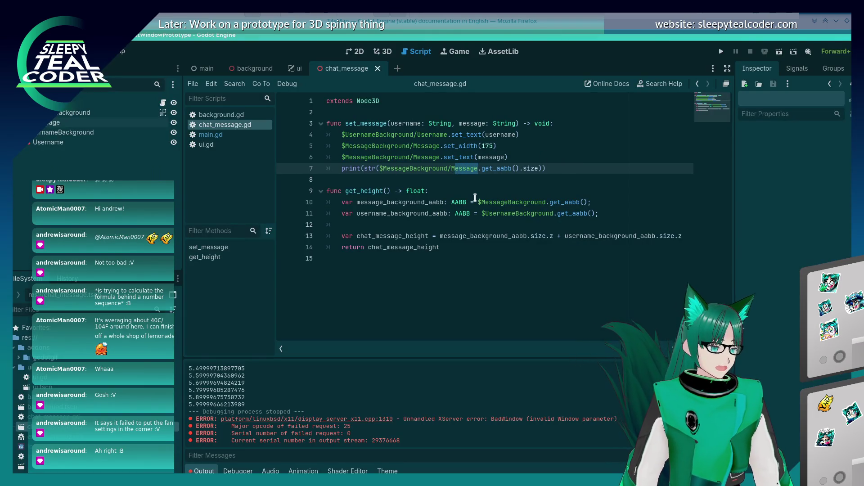
Step: Test the game without /Message in the node path, then inspect the MessageBackground and Message nodes
{"action": "key", "text": "BackSpace"}
{"action": "key", "text": "BackSpace"}
{"action": "key", "text": "Home"}
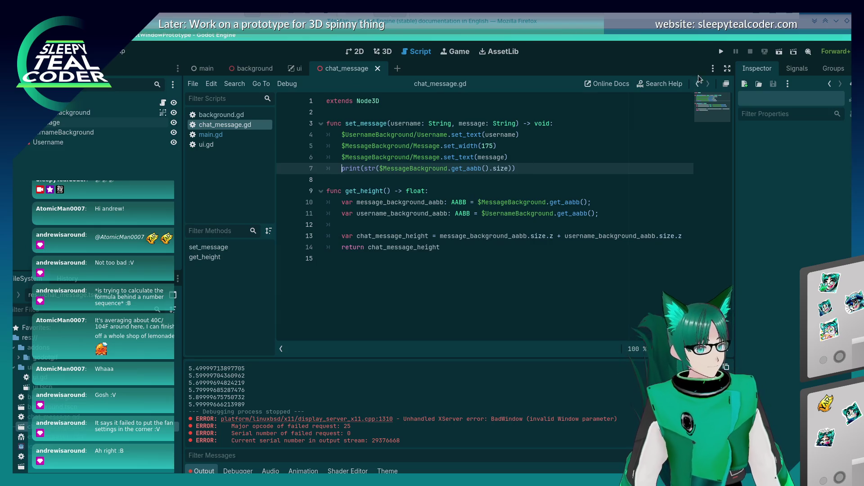
{"action": "left_click", "coordinate": [722, 52]}
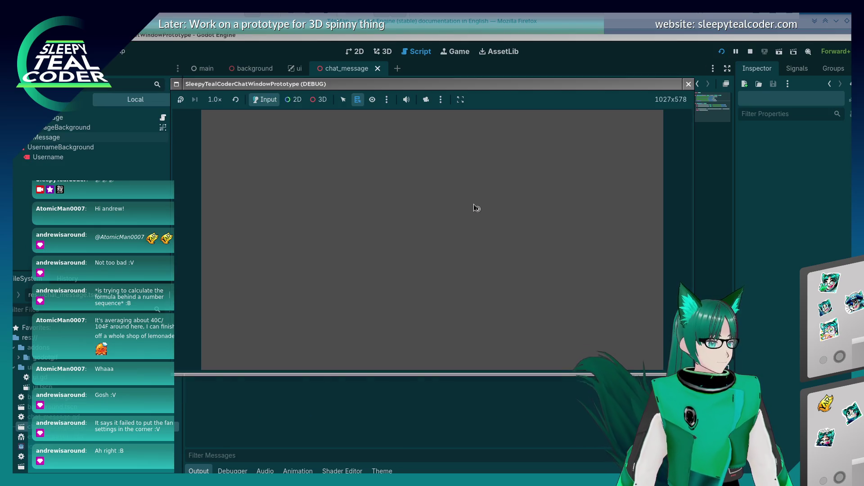
{"action": "left_click", "coordinate": [512, 133]}
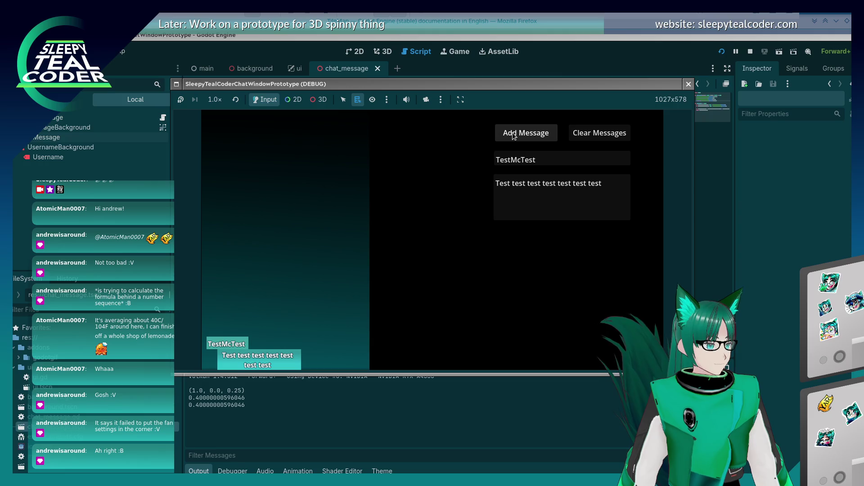
{"action": "left_click", "coordinate": [297, 412]}
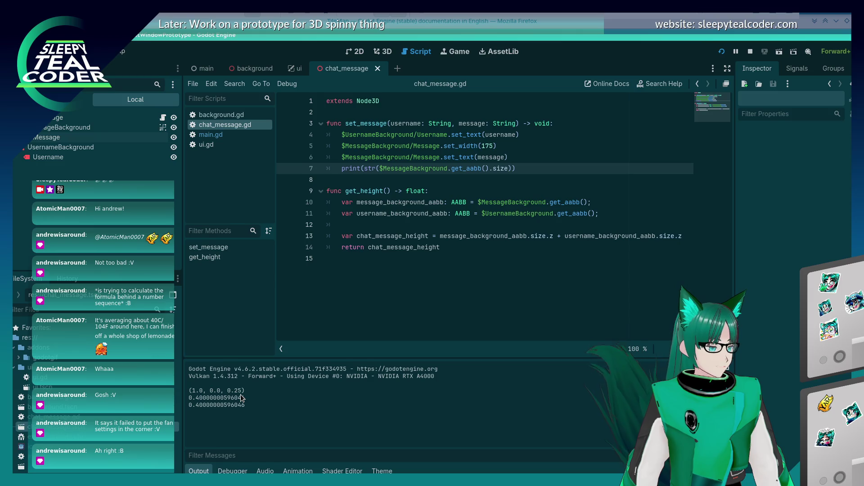
{"action": "left_click", "coordinate": [66, 129]}
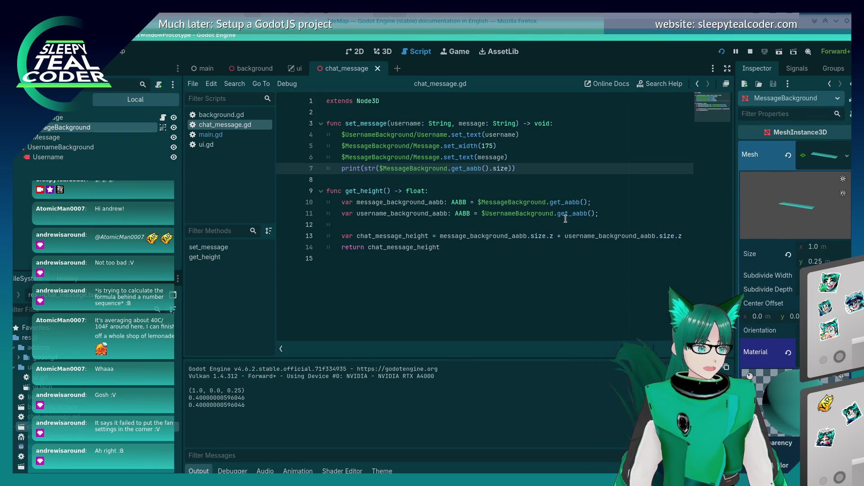
{"action": "left_click", "coordinate": [47, 137]}
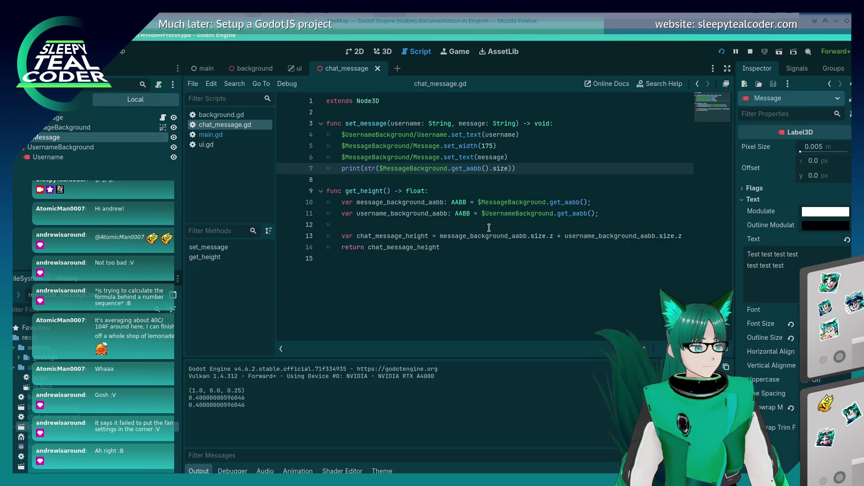
Step: Restore /Message on line 7, run the game, add two test messages, then stop it
{"action": "left_click", "coordinate": [451, 168]}
{"action": "type", "text": "/Message"}
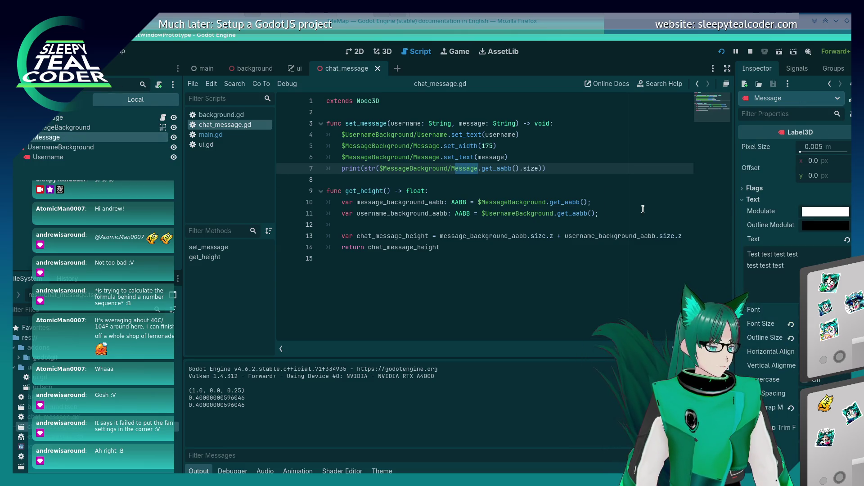
{"action": "key", "text": "Down"}
{"action": "key", "text": "Down"}
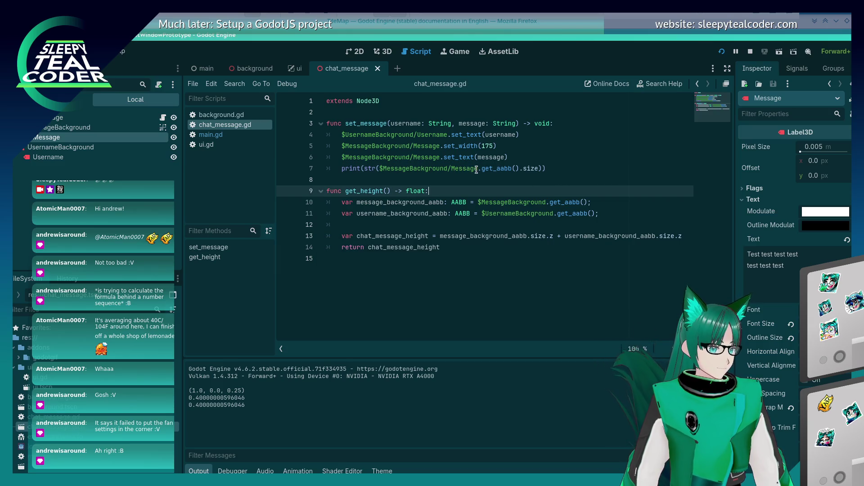
{"action": "left_click", "coordinate": [720, 53]}
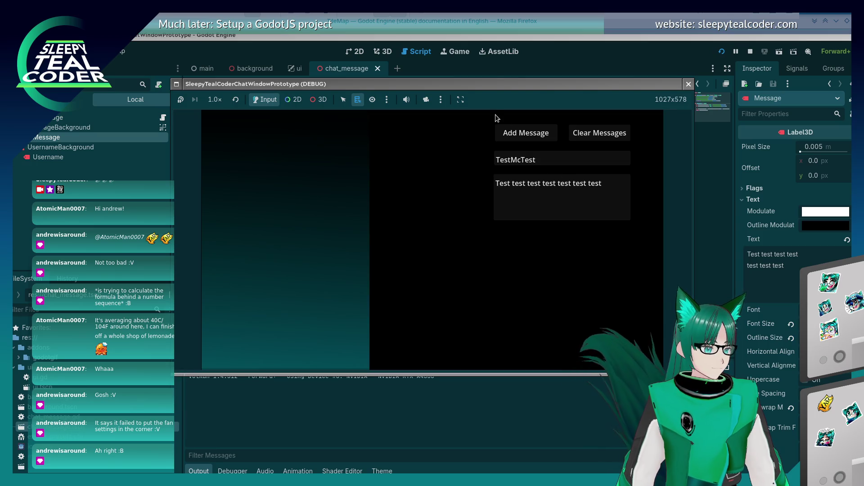
{"action": "left_click", "coordinate": [518, 132]}
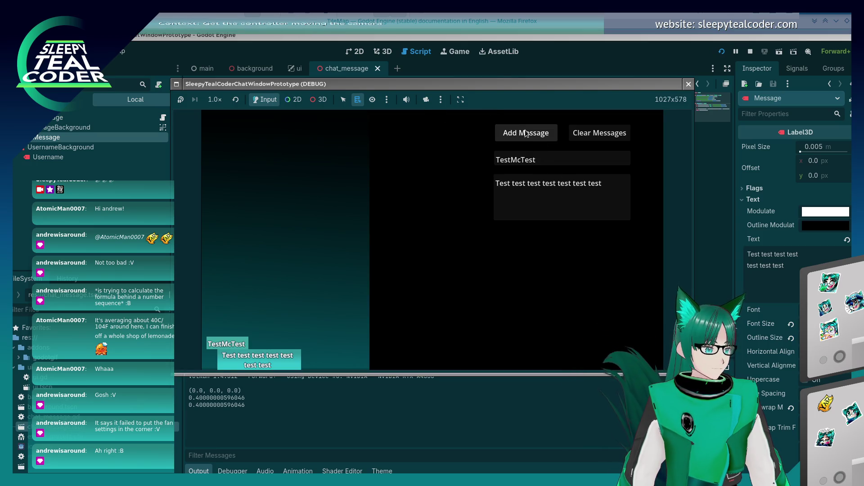
{"action": "left_click", "coordinate": [518, 132]}
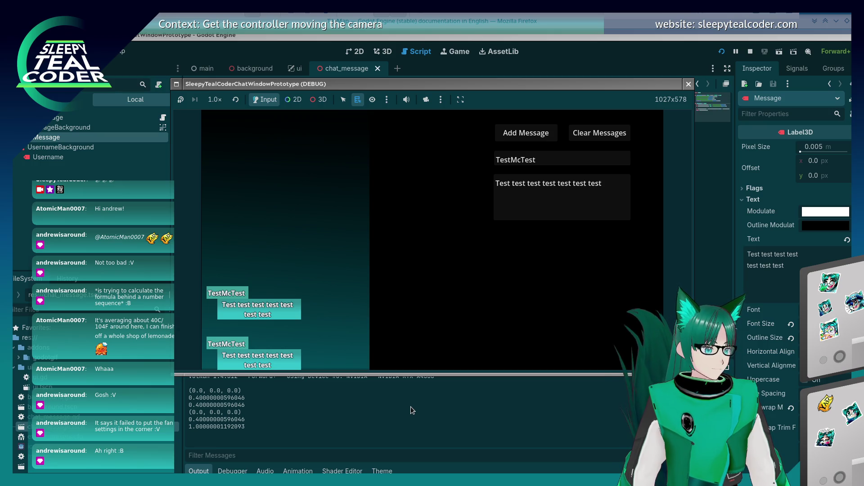
{"action": "key", "text": "F8"}
{"action": "left_click_drag", "start_coordinate": [544, 168], "coordinate": [516, 169]}
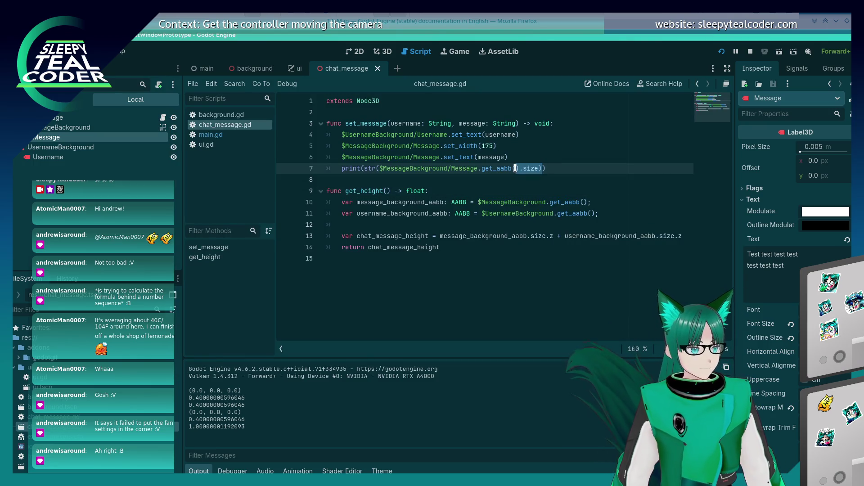
Step: Store the Message label's get_aabb() call in a new variable message_aabb on line 7
{"action": "key", "text": "BackSpace"}
{"action": "type", "text": "."}
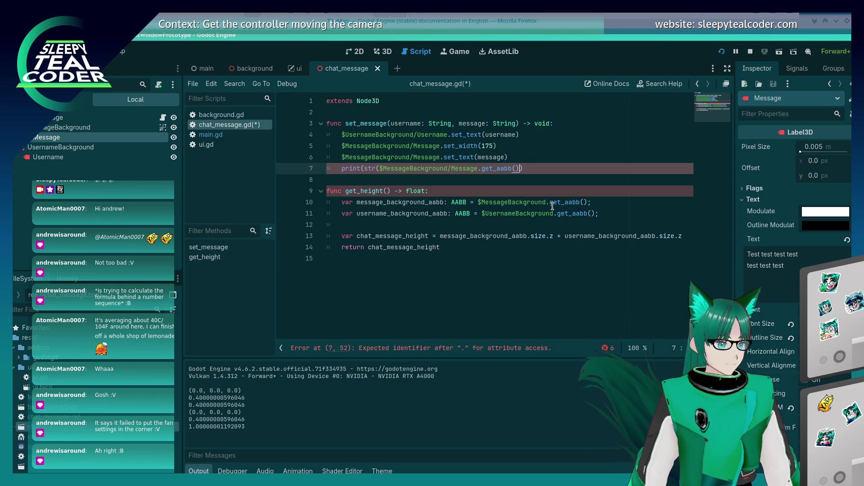
{"action": "key", "text": "shift+Left"}
{"action": "key", "text": "shift+Left"}
{"action": "key", "text": "shift+Left"}
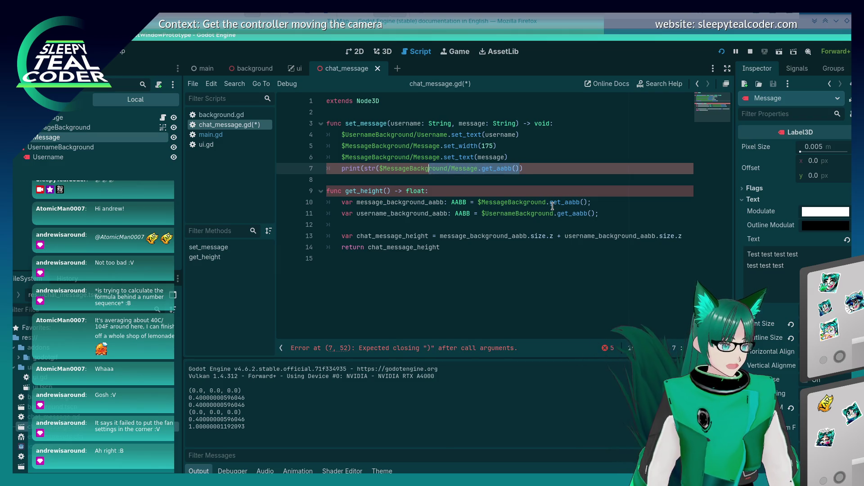
{"action": "key", "text": "Up"}
{"action": "key", "text": "End"}
{"action": "key", "text": "Return"}
{"action": "type", "text": "var"}
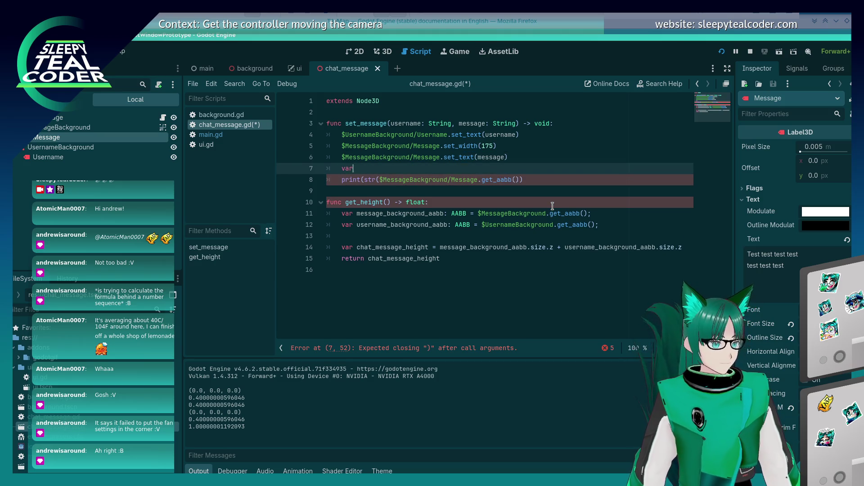
{"action": "type", "text": " message_aabb ="}
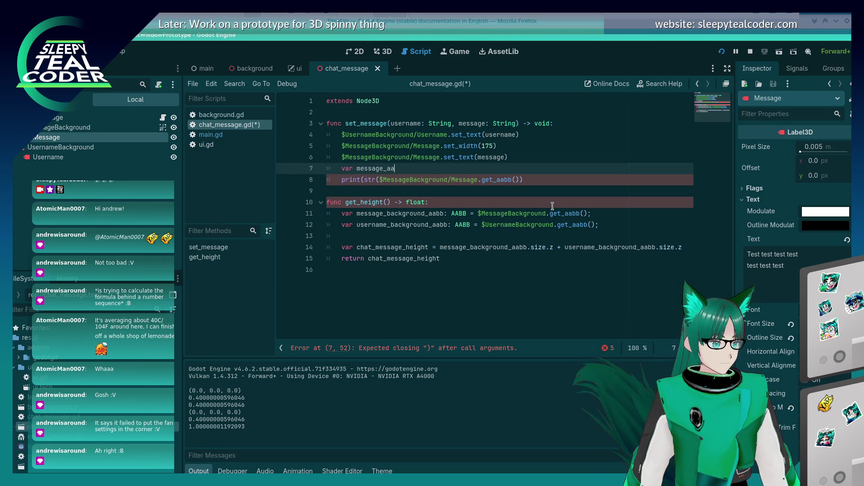
{"action": "type", "text": "= $MessageBackground/Message.get_aabb()"}
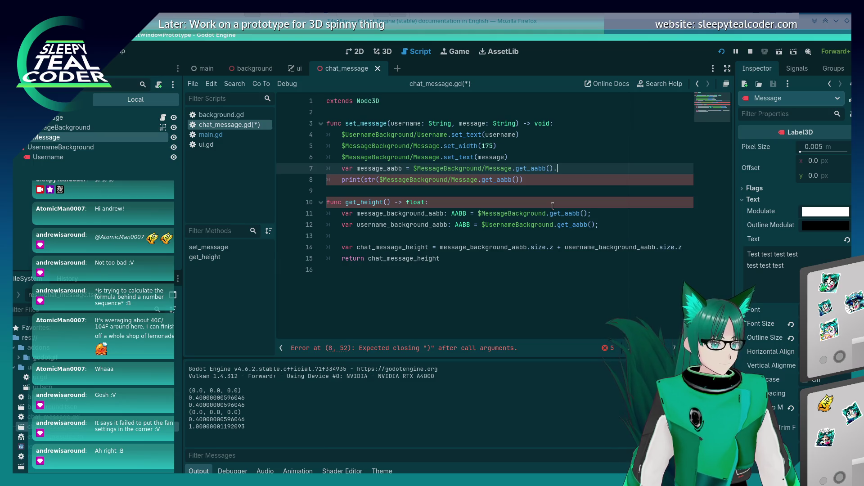
Step: Make the print call use str(message_aabb) and give message_aabb the type AABB
{"action": "key", "text": "Down"}
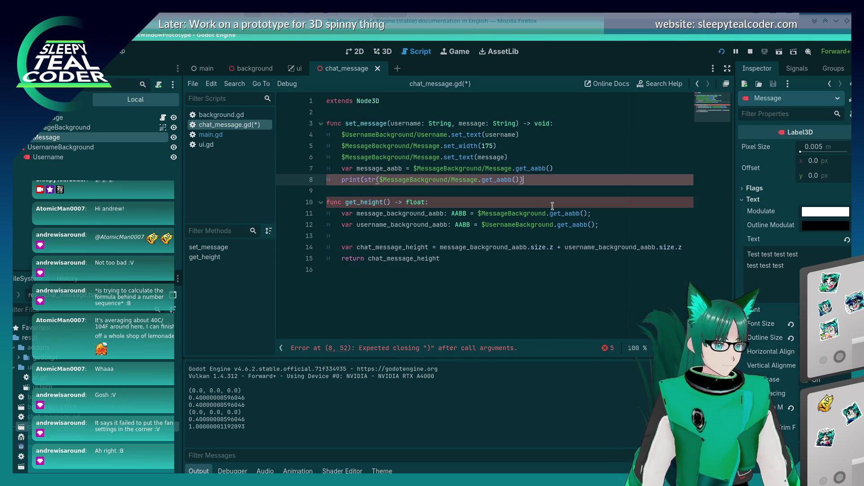
{"action": "key", "text": "BackSpace"}
{"action": "key", "text": "BackSpace"}
{"action": "key", "text": "BackSpace"}
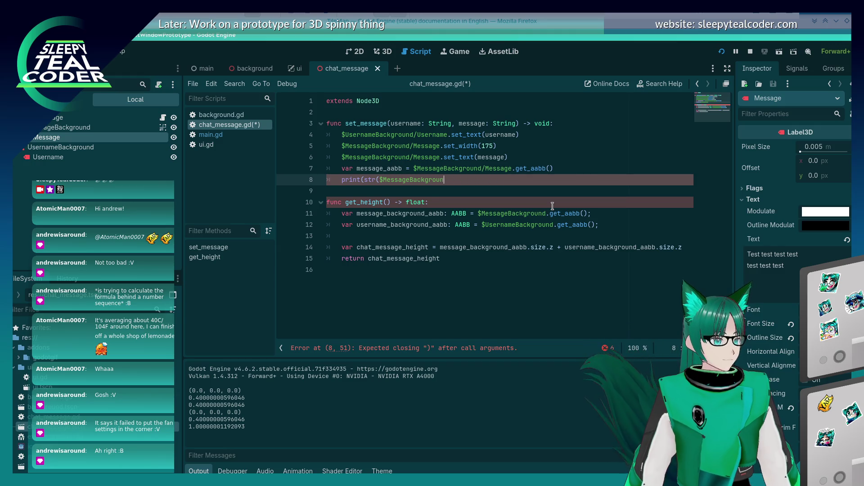
{"action": "key", "text": "BackSpace"}
{"action": "key", "text": "BackSpace"}
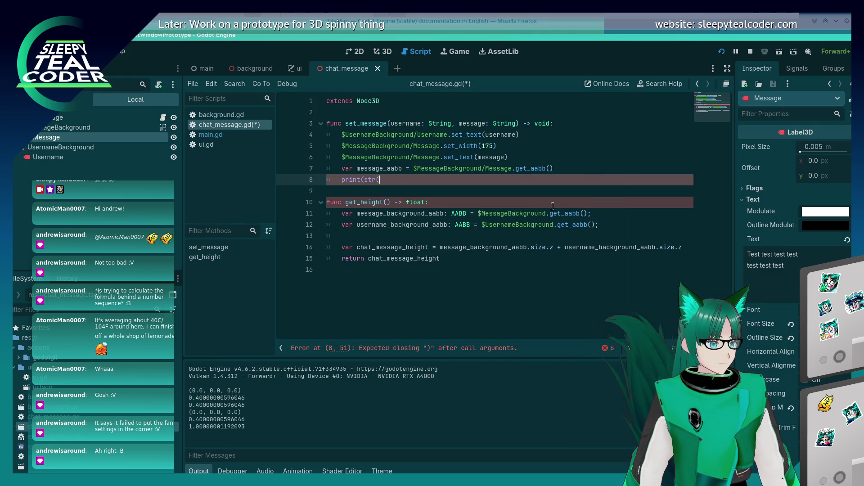
{"action": "type", "text": "message_aabb))"}
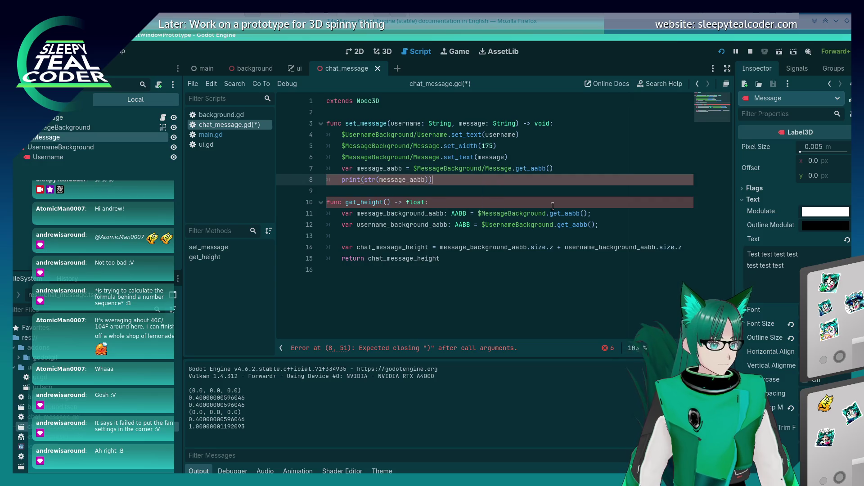
{"action": "type", "text": "."}
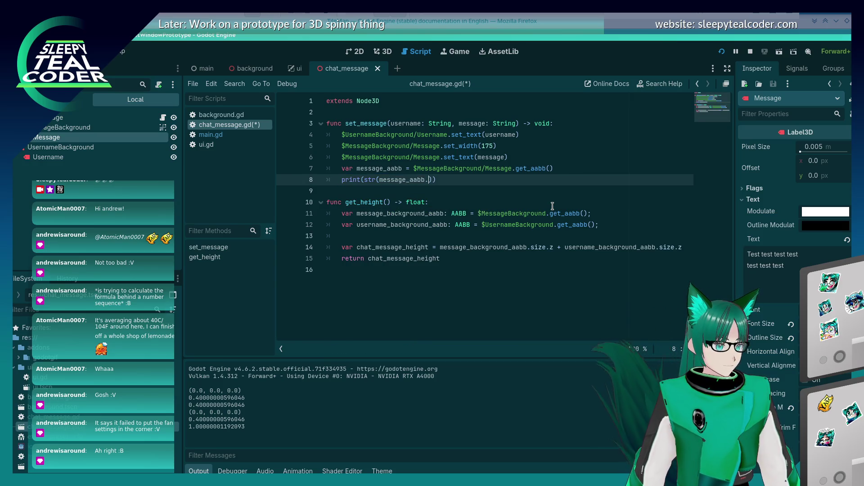
{"action": "key", "text": "Up"}
{"action": "key", "text": "ctrl+Left"}
{"action": "key", "text": "ctrl+Left"}
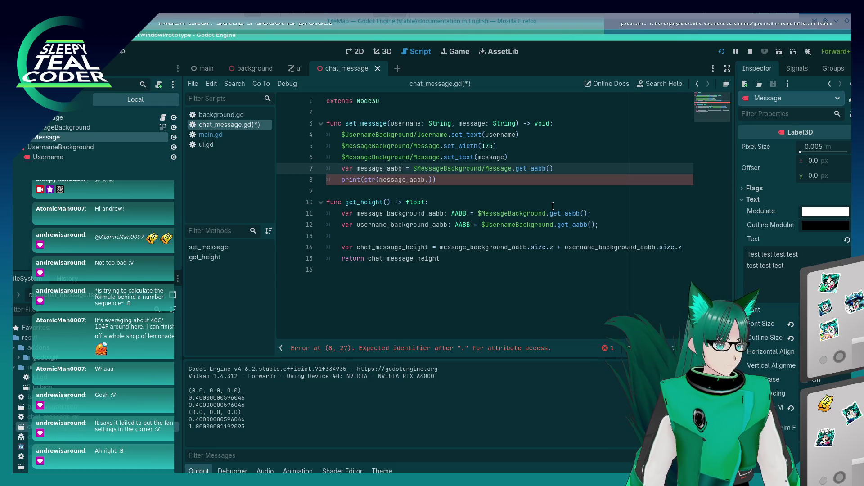
{"action": "type", "text": ": AABB"}
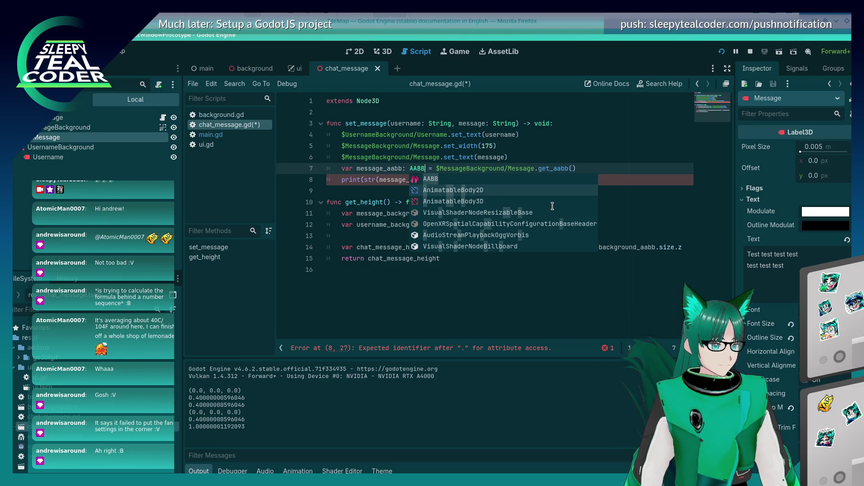
{"action": "key", "text": "Escape"}
{"action": "key", "text": "BackSpace"}
{"action": "key", "text": "BackSpace"}
{"action": "key", "text": "BackSpace"}
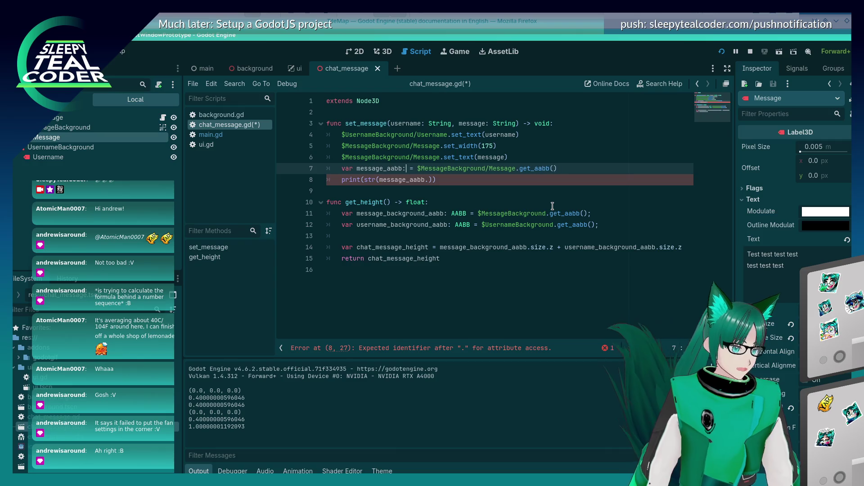
{"action": "type", "text": "AABB"}
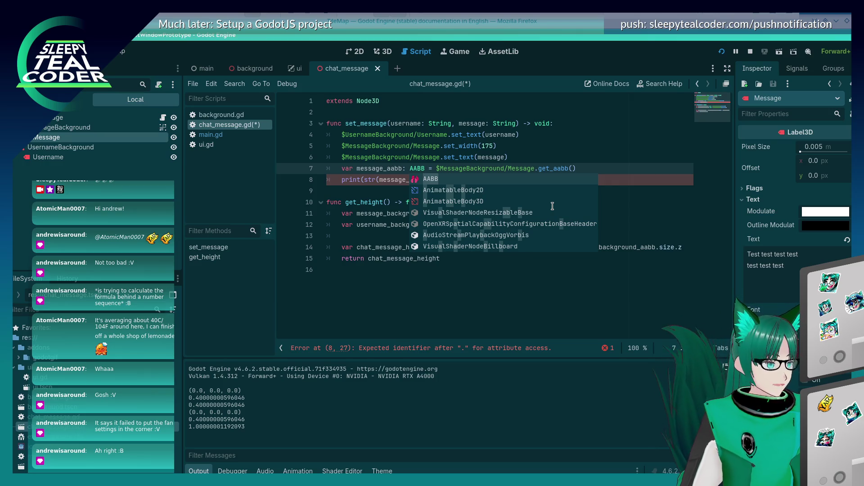
{"action": "key", "text": "Escape"}
{"action": "key", "text": "Down"}
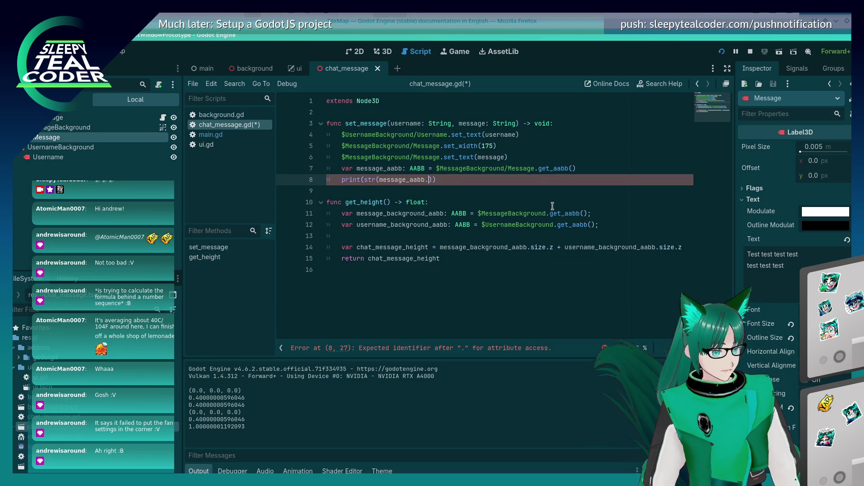
Step: Print message_aabb.position by picking the position member from code completion
{"action": "key", "text": "ctrl+space"}
{"action": "key", "text": "Down"}
{"action": "key", "text": "Down"}
{"action": "key", "text": "Down"}
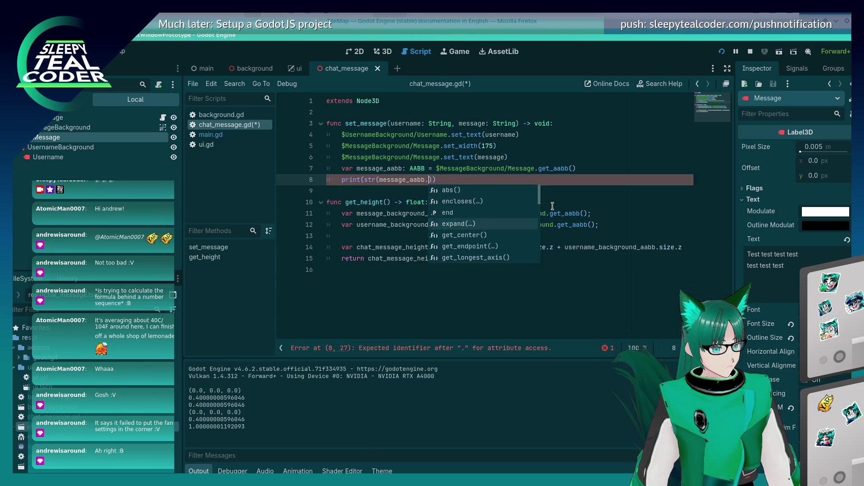
{"action": "key", "text": "Up"}
{"action": "key", "text": "Up"}
{"action": "key", "text": "Up"}
{"action": "key", "text": "Down"}
{"action": "key", "text": "Down"}
{"action": "key", "text": "Down"}
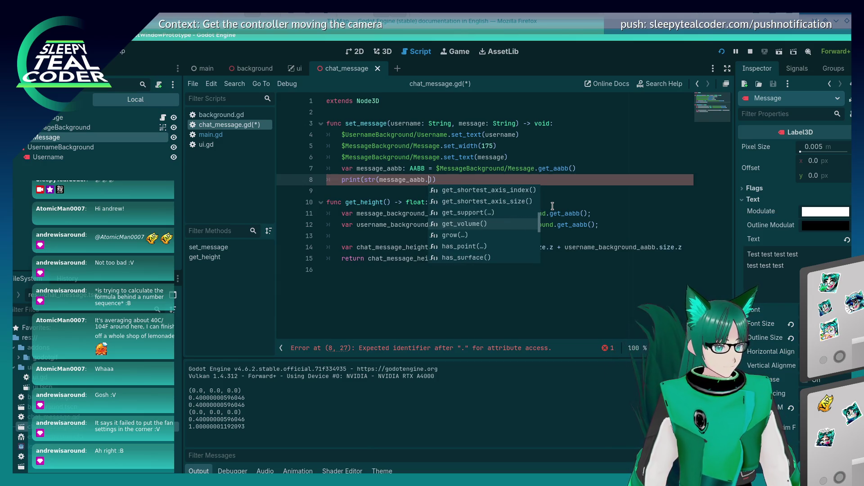
{"action": "key", "text": "Down"}
{"action": "key", "text": "Down"}
{"action": "key", "text": "Down"}
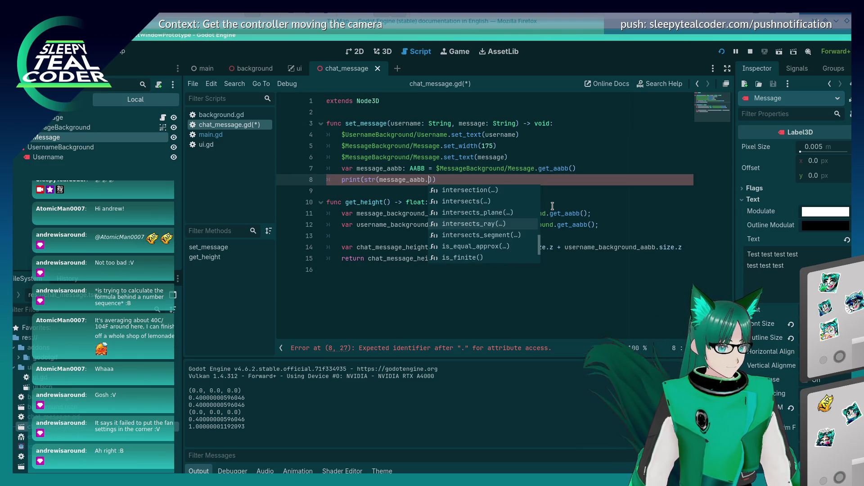
{"action": "key", "text": "Down"}
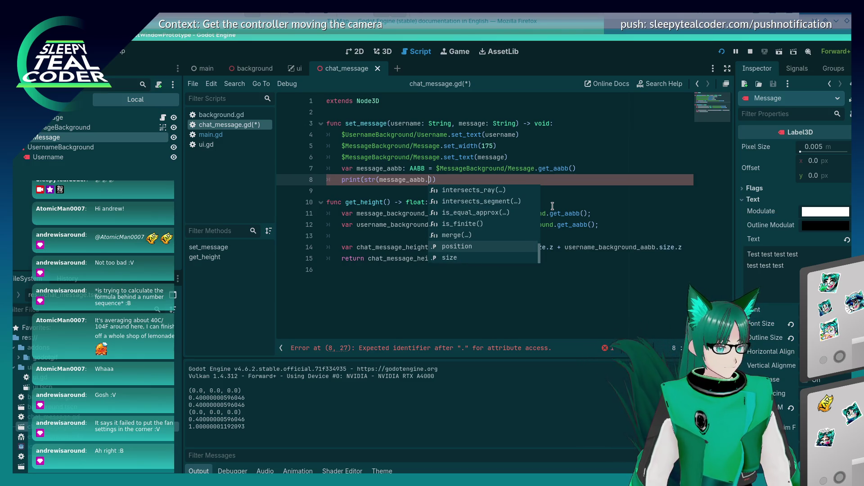
{"action": "key", "text": "Up"}
{"action": "key", "text": "Up"}
{"action": "key", "text": "Up"}
{"action": "key", "text": "Up"}
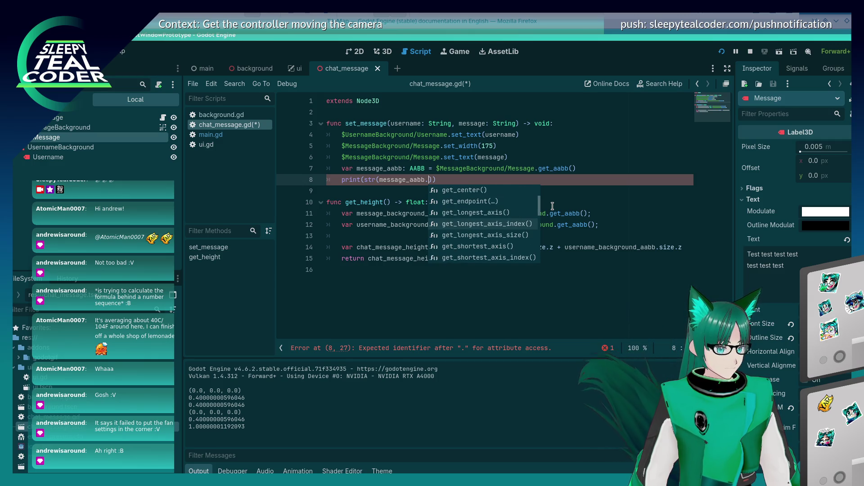
{"action": "key", "text": "Up"}
{"action": "key", "text": "Up"}
{"action": "key", "text": "Up"}
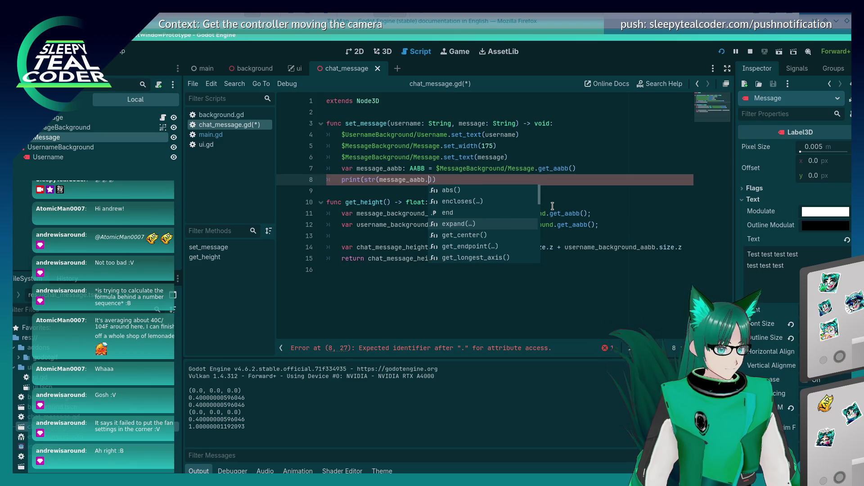
{"action": "key", "text": "Return"}
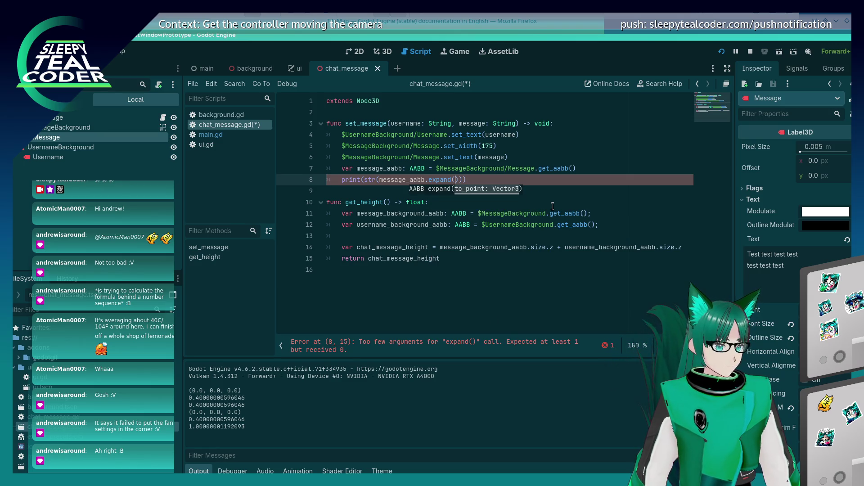
{"action": "key", "text": "BackSpace"}
{"action": "key", "text": "BackSpace"}
{"action": "key", "text": "BackSpace"}
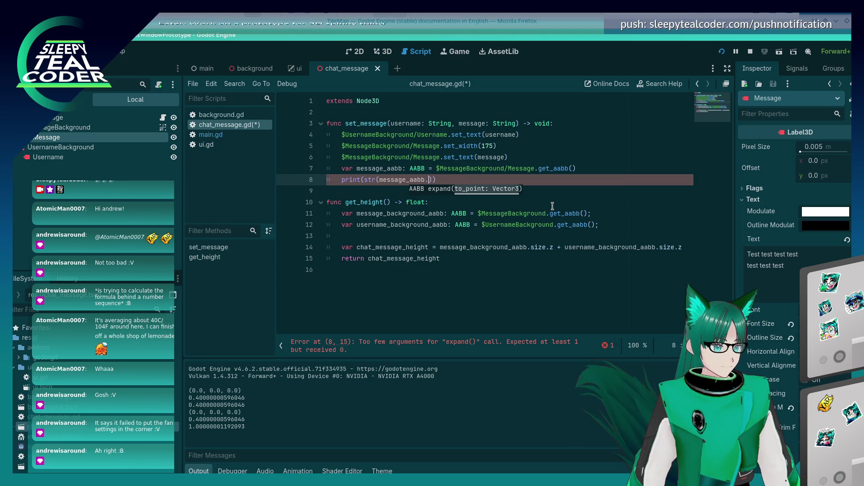
{"action": "key", "text": "Up"}
{"action": "key", "text": "Up"}
{"action": "key", "text": "Up"}
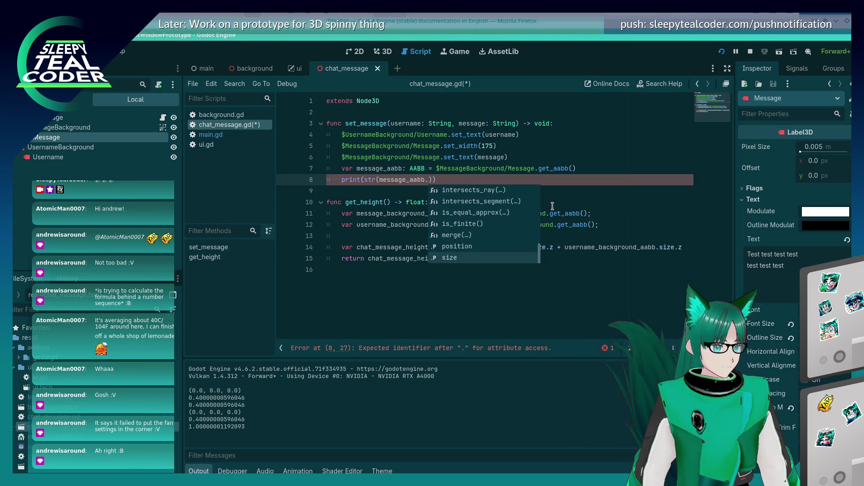
{"action": "key", "text": "Up"}
Step: Duplicate the print line as line 9 printing message_aabb.size, then save and run with F5
{"action": "key", "text": "Return"}
{"action": "key", "text": "shift+Home"}
{"action": "key", "text": "ctrl+c"}
{"action": "key", "text": "End"}
{"action": "key", "text": "Return"}
{"action": "key", "text": "ctrl+v"}
{"action": "key", "text": "BackSpace"}
{"action": "key", "text": "BackSpace"}
{"action": "key", "text": "BackSpace"}
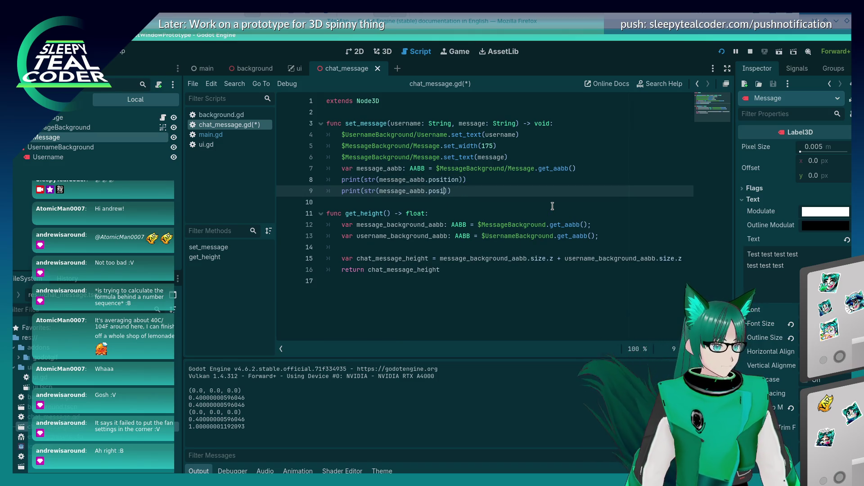
{"action": "type", "text": "sizer"}
{"action": "key", "text": "BackSpace"}
{"action": "key", "text": "F5"}
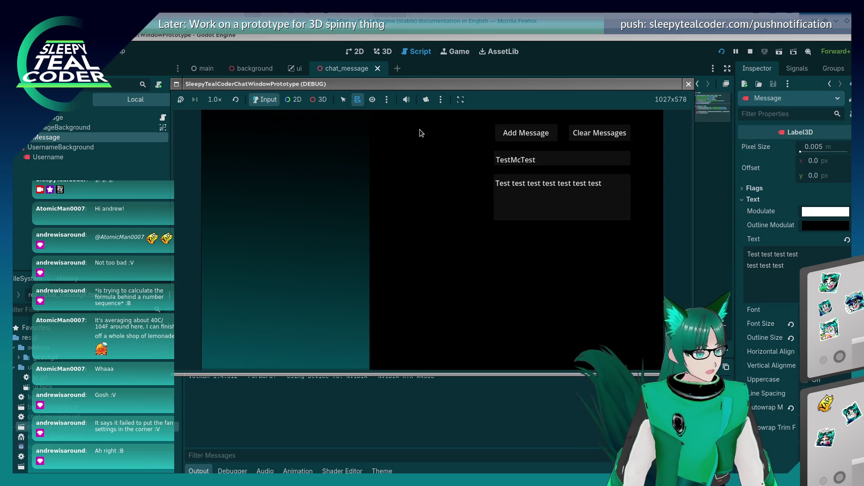
Step: Add three test messages, printing AABB values 0.4, 1.0 and 1.6, then stop the game with F8
{"action": "left_click", "coordinate": [506, 134]}
{"action": "left_click", "coordinate": [506, 134]}
{"action": "left_click", "coordinate": [506, 135]}
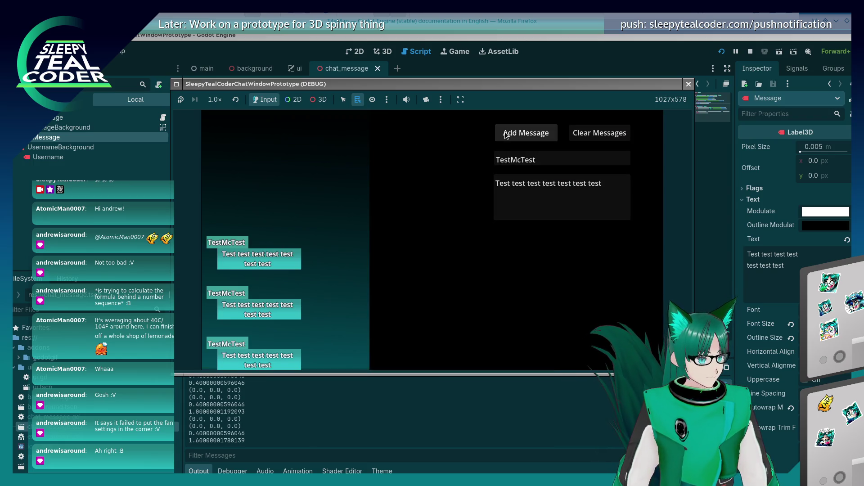
{"action": "key", "text": "F8"}
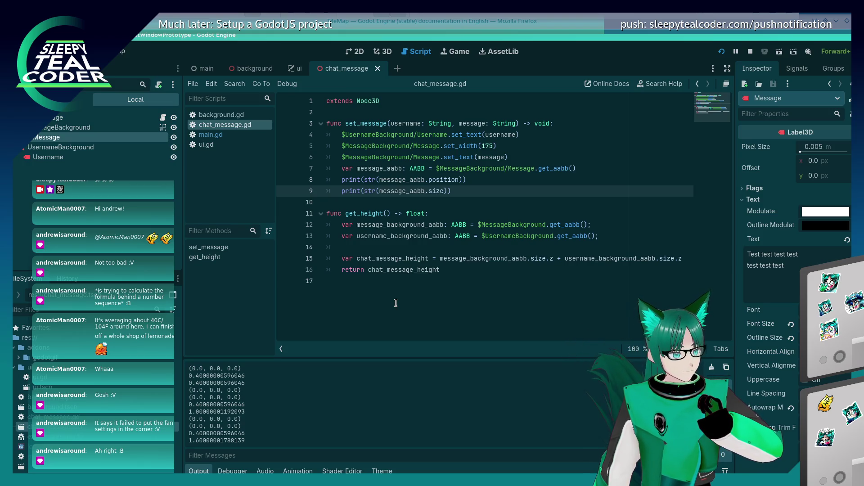
{"action": "mouse_move", "coordinate": [455, 192]}
{"action": "left_mouse_down"}
{"action": "mouse_move", "coordinate": [446, 181]}
{"action": "mouse_move", "coordinate": [341, 168]}
{"action": "left_mouse_up"}
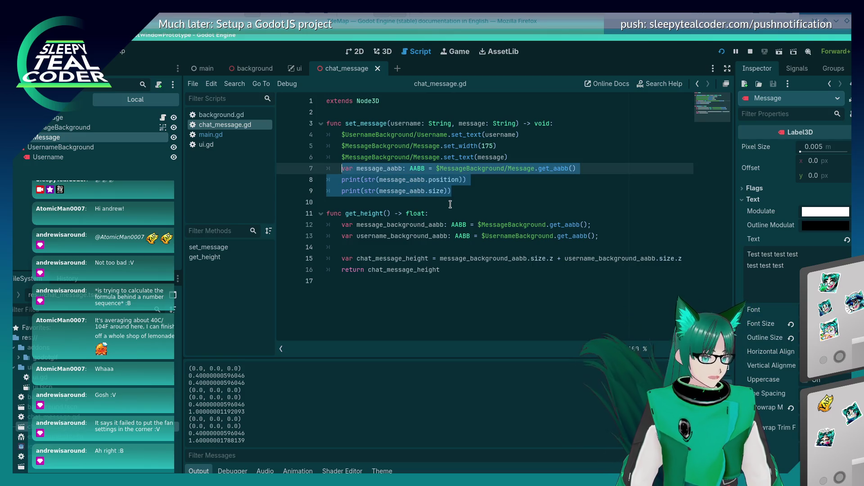
Step: Replace the selected lines with var me_as_aabb = $ChatMessage.get_aabb()
{"action": "type", "text": "get_aab"}
{"action": "key", "text": "Return"}
{"action": "key", "text": "Home"}
{"action": "type", "text": "var "}
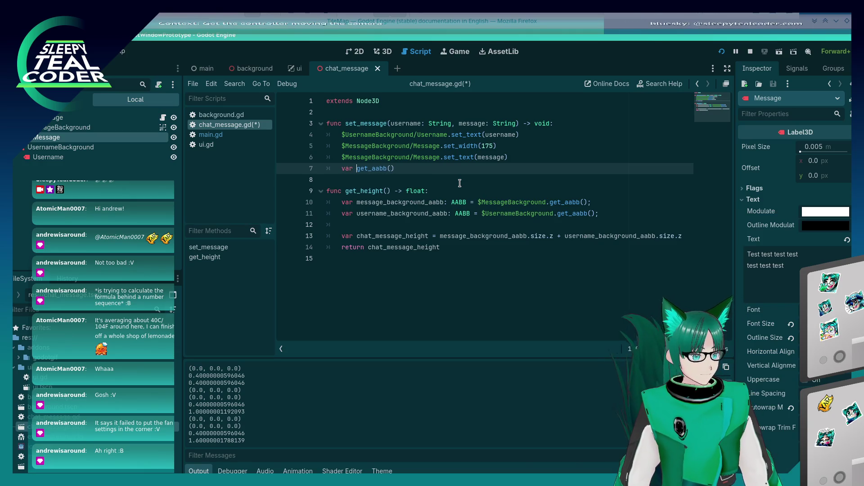
{"action": "type", "text": "me_as"}
{"action": "type", "text": "_aabb = "}
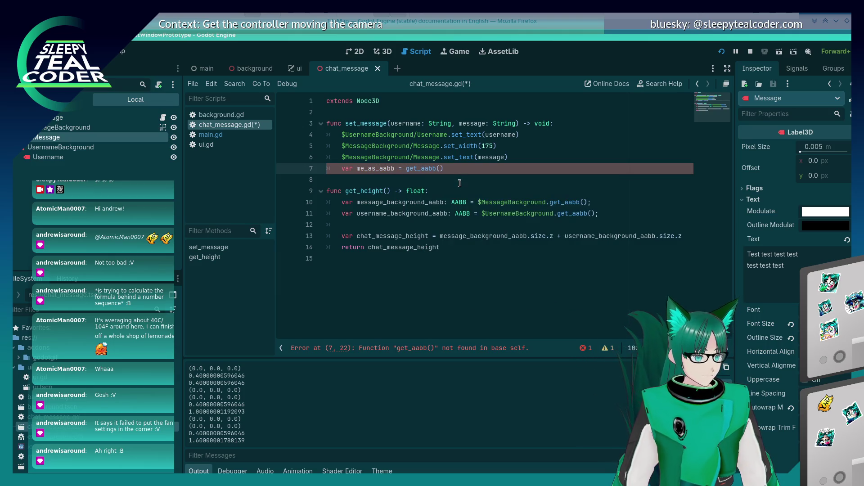
{"action": "type", "text": "this"}
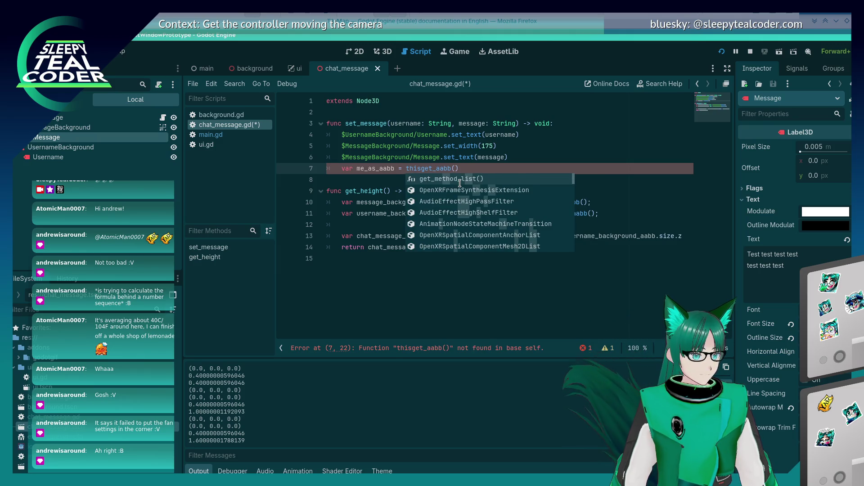
{"action": "type", "text": "."}
{"action": "key", "text": "BackSpace"}
{"action": "key", "text": "BackSpace"}
{"action": "key", "text": "BackSpace"}
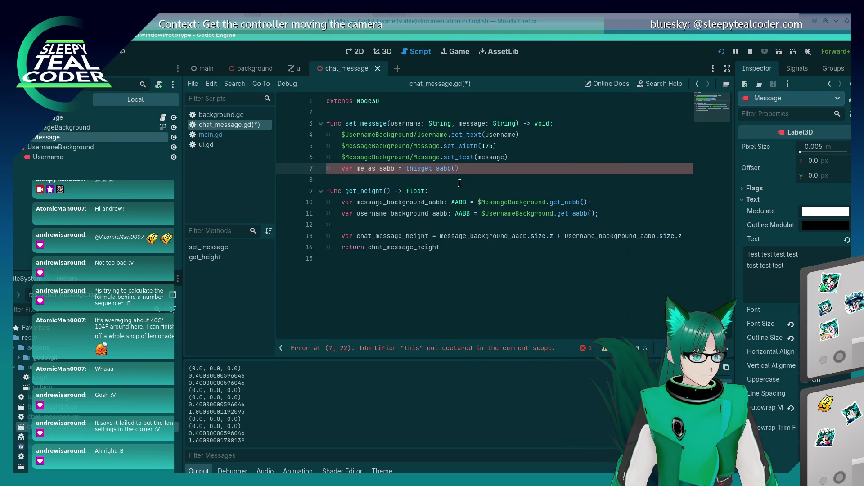
{"action": "type", "text": "$Ca"}
{"action": "key", "text": "BackSpace"}
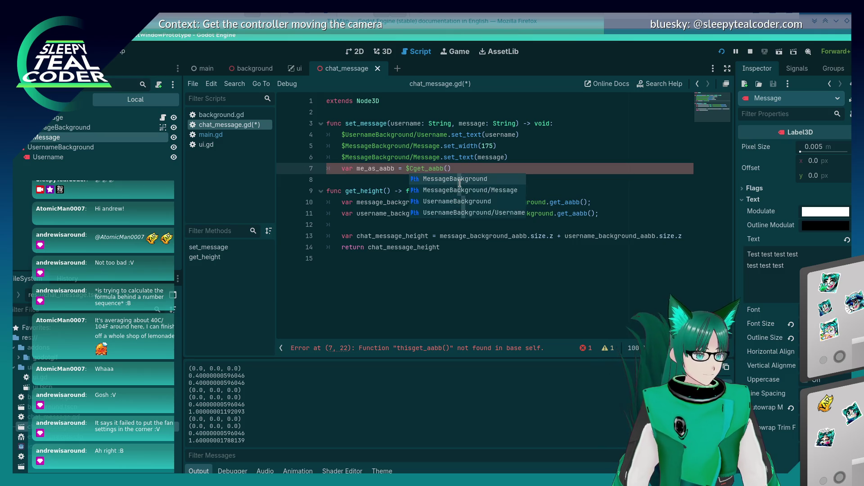
{"action": "type", "text": "hatMessage."}
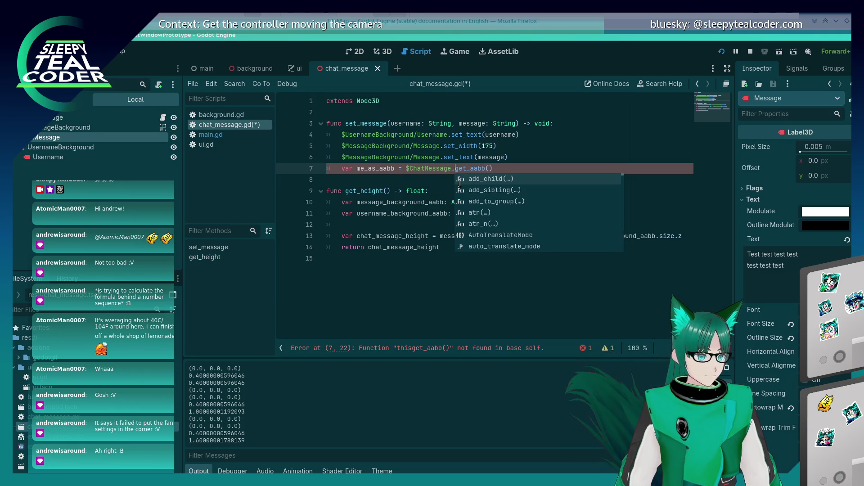
{"action": "key", "text": "Escape"}
{"action": "key", "text": "Up"}
{"action": "key", "text": "Down"}
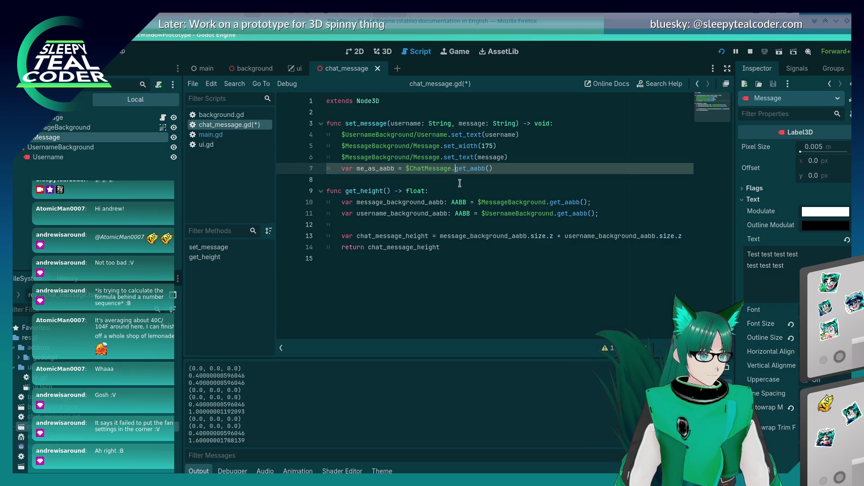
{"action": "key", "text": "End"}
Step: Add print(str(me_as_aabb)) below it, save the script and run with F5
{"action": "key", "text": "Return"}
{"action": "key", "text": "BackSpace"}
{"action": "type", "text": "(me"}
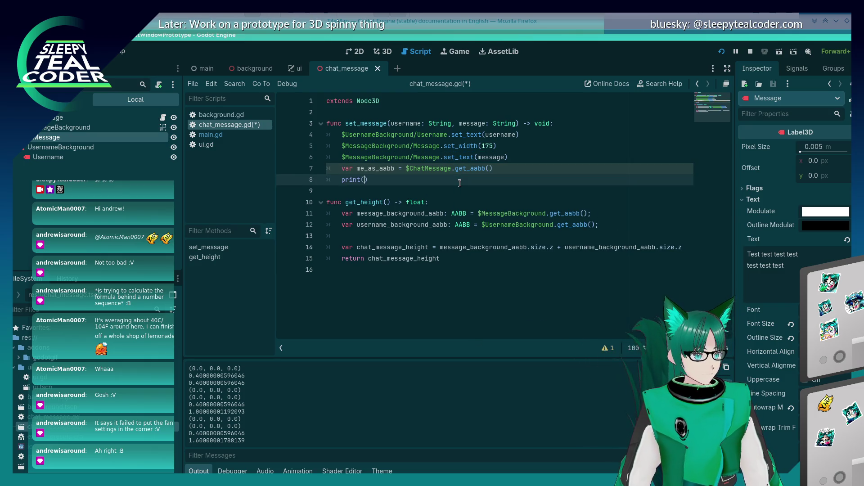
{"action": "type", "text": "bb"}
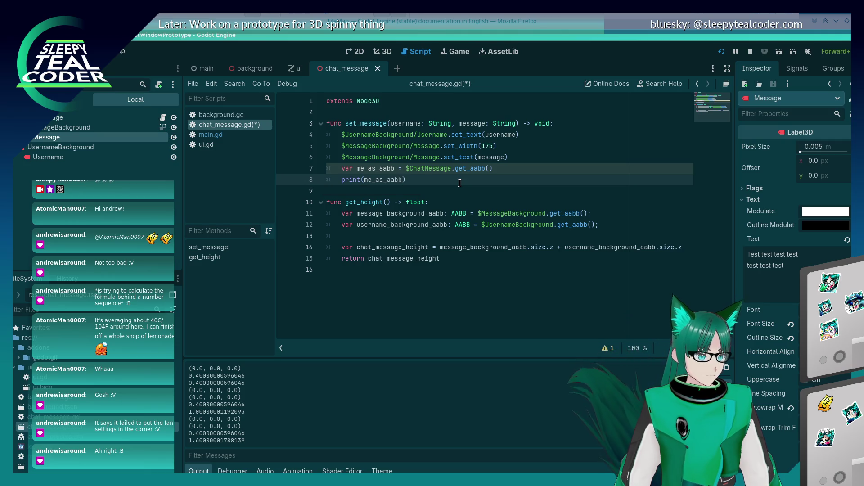
{"action": "key", "text": "ctrl+Left"}
{"action": "type", "text": "str("}
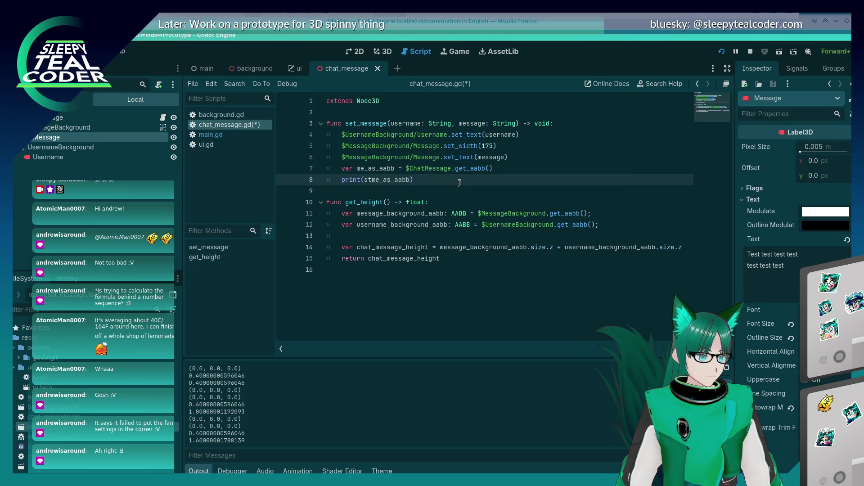
{"action": "key", "text": "ctrl+s"}
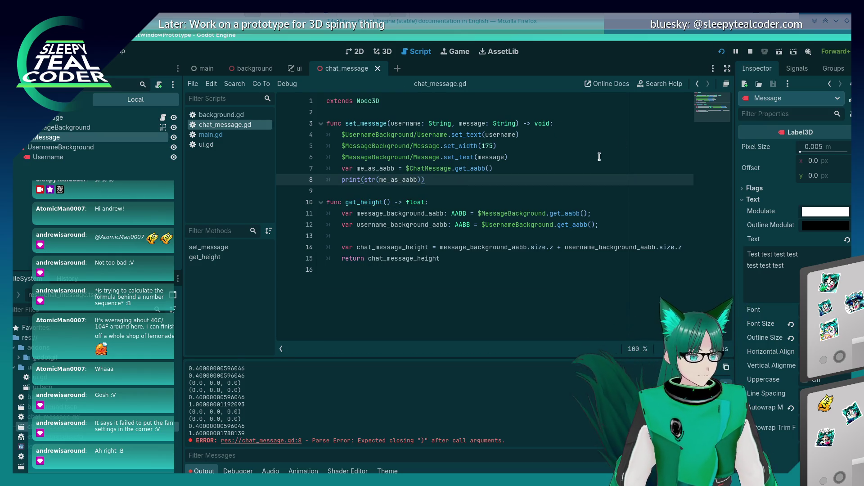
{"action": "key", "text": "F5"}
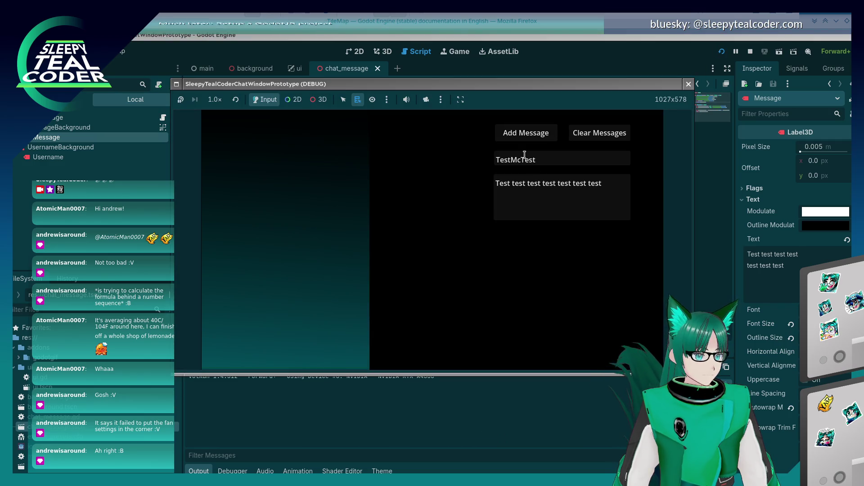
Step: Add a chat message in the running game to trigger the ChatMessage AABB print
{"action": "left_click", "coordinate": [527, 135]}
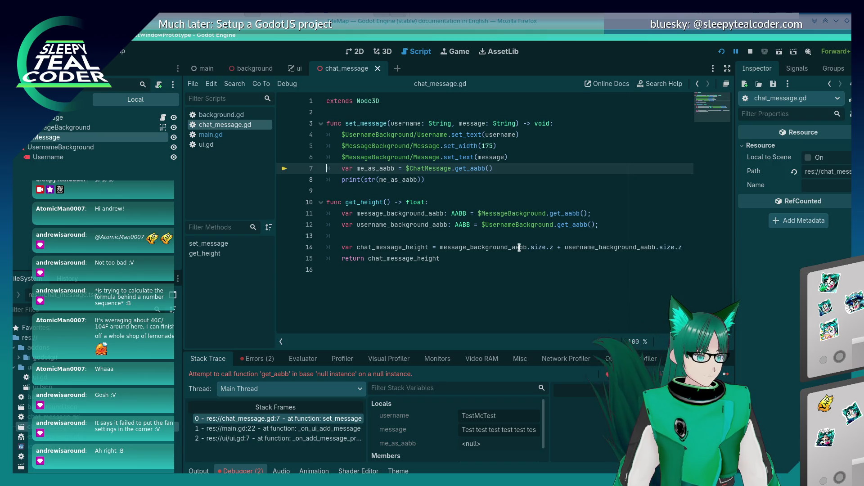